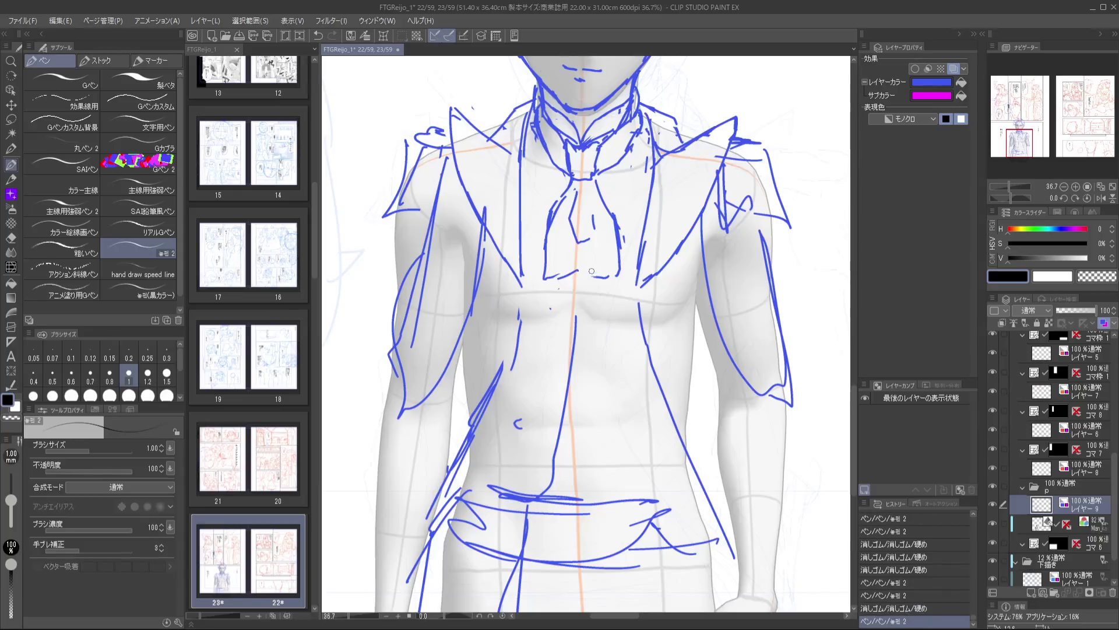
# Step: Clean up stray lines near the tie and lapel, redrawing a short line by the tie
pyautogui.press('e')
pyautogui.moveTo(612, 262); pyautogui.dragTo(589, 292)
pyautogui.press('p')
pyautogui.moveTo(618, 236); pyautogui.dragTo(619, 275)
pyautogui.press('e')
pyautogui.moveTo(525, 317); pyautogui.dragTo(503, 361)
pyautogui.moveTo(499, 230); pyautogui.dragTo(501, 317)
pyautogui.press('p')
# Step: Redraw the left lapel line, erasing the overlapping strokes and undoing failed attempts
pyautogui.moveTo(502, 185); pyautogui.dragTo(492, 323)
pyautogui.press('e')
pyautogui.moveTo(449, 222)
pyautogui.mouseDown()
pyautogui.moveTo(475, 296)
pyautogui.moveTo(459, 278)
pyautogui.mouseUp()
pyautogui.press('p')
pyautogui.press('e')
pyautogui.moveTo(494, 366); pyautogui.dragTo(496, 399)
pyautogui.press('p')
pyautogui.moveTo(500, 189); pyautogui.dragTo(495, 318)
pyautogui.hotkey('ctrl', 'z')
pyautogui.moveTo(497, 240); pyautogui.dragTo(484, 322)
pyautogui.hotkey('ctrl', 'z')
pyautogui.moveTo(489, 262); pyautogui.dragTo(496, 402)
# Step: Shorten the left lapel line, extend it lower and add a short lapel stroke
pyautogui.scroll(-2, 481, 399)
pyautogui.press('e')
pyautogui.moveTo(498, 361); pyautogui.dragTo(469, 426)
pyautogui.moveTo(523, 315); pyautogui.dragTo(517, 332)
pyautogui.press('p')
pyautogui.moveTo(525, 284); pyautogui.dragTo(511, 391)
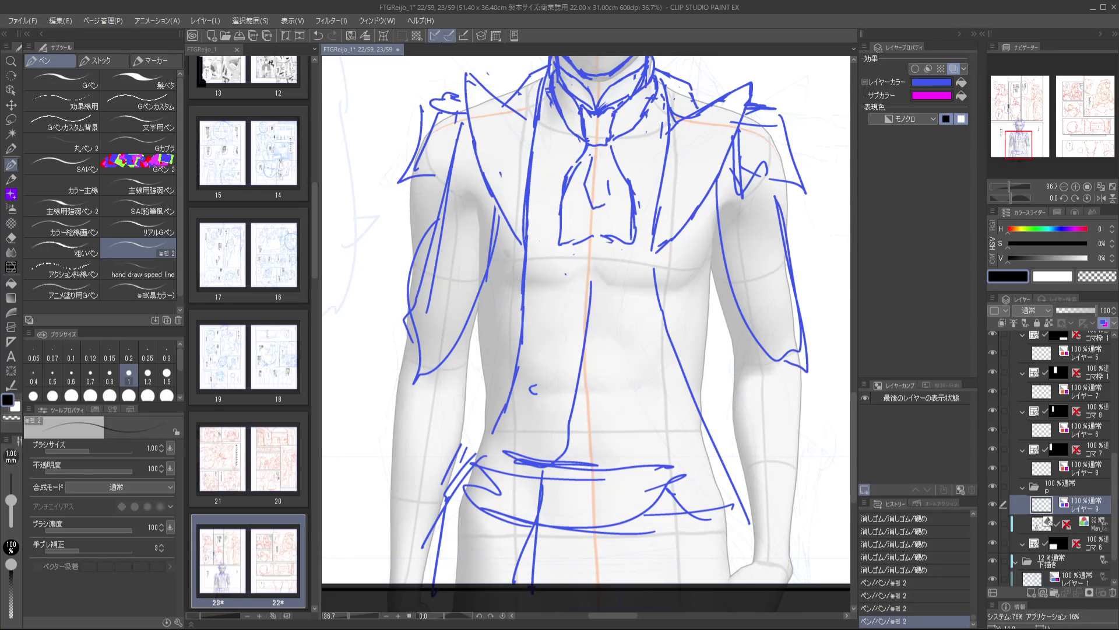
pyautogui.scroll(2, 553, 296)
pyautogui.moveTo(532, 337)
pyautogui.mouseDown()
pyautogui.moveTo(514, 327)
pyautogui.moveTo(535, 365)
pyautogui.mouseUp()
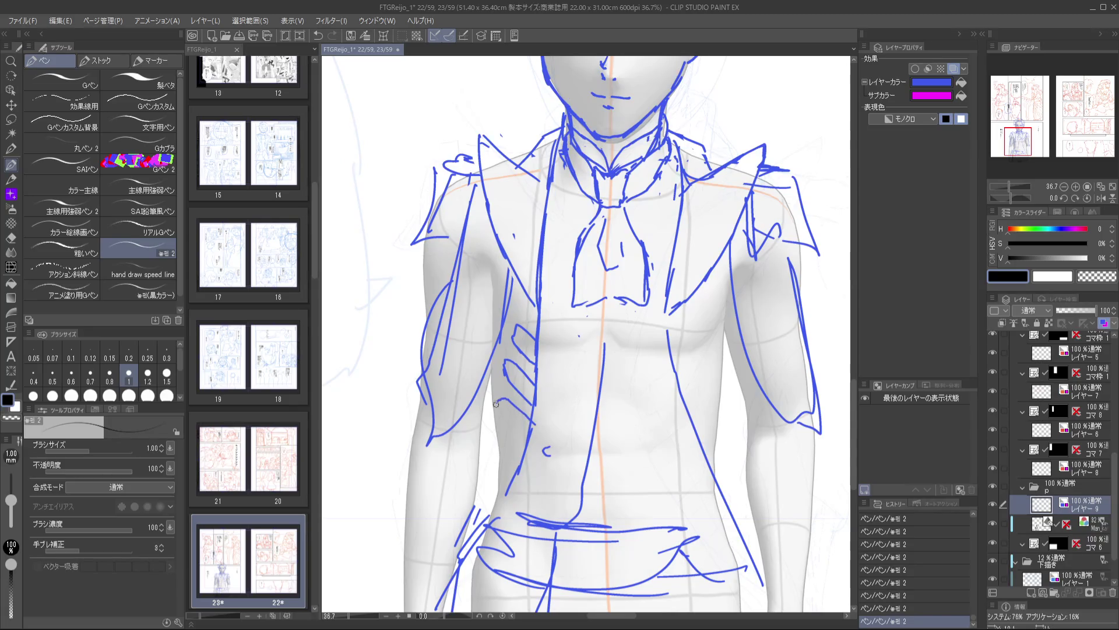
pyautogui.press('e')
pyautogui.moveTo(517, 333)
pyautogui.mouseDown()
pyautogui.moveTo(501, 345)
pyautogui.moveTo(511, 322)
pyautogui.mouseUp()
pyautogui.press('p')
# Step: Erase a stray short stroke on the right side of the chest
pyautogui.press('e')
pyautogui.moveTo(668, 303)
pyautogui.mouseDown()
pyautogui.moveTo(659, 263)
pyautogui.moveTo(676, 239)
pyautogui.moveTo(679, 373)
pyautogui.moveTo(662, 395)
pyautogui.mouseUp()
pyautogui.press('p')
pyautogui.scroll(-1, 676, 336)
pyautogui.press('e')
pyautogui.press('p')
# Step: Redraw the chest-centre line down the torso
pyautogui.press('e')
pyautogui.moveTo(612, 335); pyautogui.dragTo(593, 436)
pyautogui.press('p')
pyautogui.moveTo(626, 309)
pyautogui.mouseDown()
pyautogui.moveTo(610, 362)
pyautogui.moveTo(617, 347)
pyautogui.moveTo(610, 430)
pyautogui.moveTo(620, 466)
pyautogui.mouseUp()
pyautogui.press('e')
pyautogui.moveTo(618, 391)
pyautogui.mouseDown()
pyautogui.moveTo(618, 478)
pyautogui.moveTo(610, 437)
pyautogui.moveTo(661, 451)
pyautogui.moveTo(609, 478)
pyautogui.mouseUp()
pyautogui.press('p')
# Step: Sketch and trim short strokes on the lower torso, adding two near the right hip
pyautogui.moveTo(538, 449)
pyautogui.mouseDown()
pyautogui.moveTo(600, 450)
pyautogui.moveTo(520, 468)
pyautogui.mouseUp()
pyautogui.press('e')
pyautogui.moveTo(671, 466); pyautogui.dragTo(536, 475)
pyautogui.moveTo(658, 326)
pyautogui.mouseDown()
pyautogui.moveTo(667, 397)
pyautogui.moveTo(658, 344)
pyautogui.mouseUp()
pyautogui.press('p')
pyautogui.moveTo(656, 487)
pyautogui.mouseDown()
pyautogui.moveTo(676, 506)
pyautogui.moveTo(726, 506)
pyautogui.moveTo(710, 510)
pyautogui.mouseUp()
# Step: Trim the hip stroke, extend the right chest line and add braid strokes across the right chest
pyautogui.press('e')
pyautogui.press('p')
pyautogui.moveTo(692, 451); pyautogui.dragTo(704, 480)
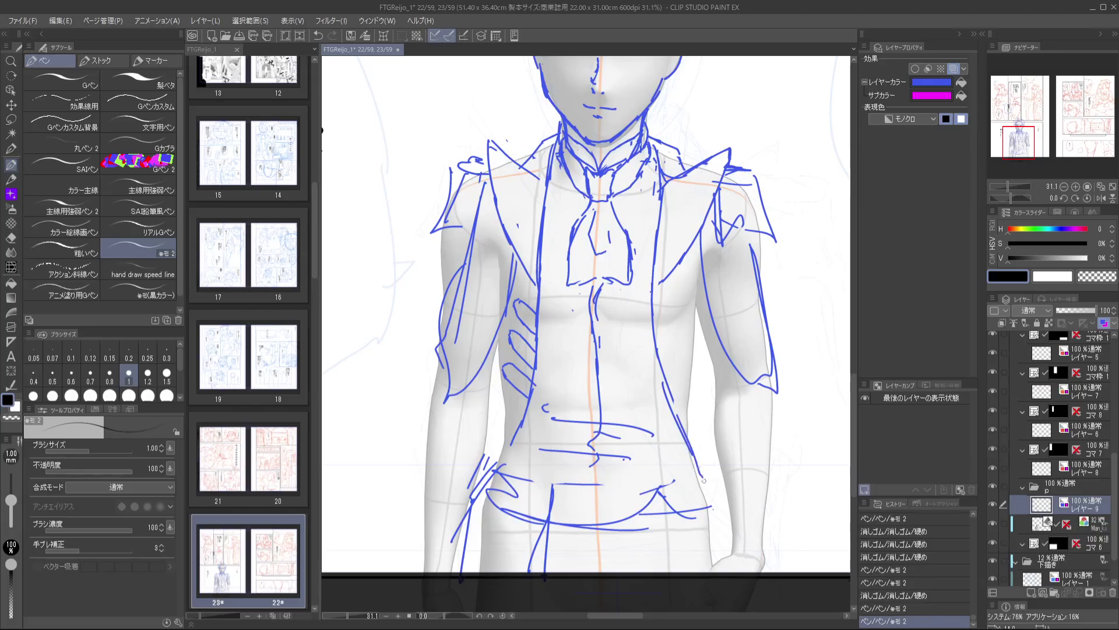
pyautogui.moveTo(670, 304)
pyautogui.mouseDown()
pyautogui.moveTo(683, 295)
pyautogui.moveTo(686, 305)
pyautogui.mouseUp()
pyautogui.moveTo(651, 339)
pyautogui.mouseDown()
pyautogui.moveTo(682, 320)
pyautogui.moveTo(685, 348)
pyautogui.moveTo(662, 380)
pyautogui.moveTo(696, 367)
pyautogui.mouseUp()
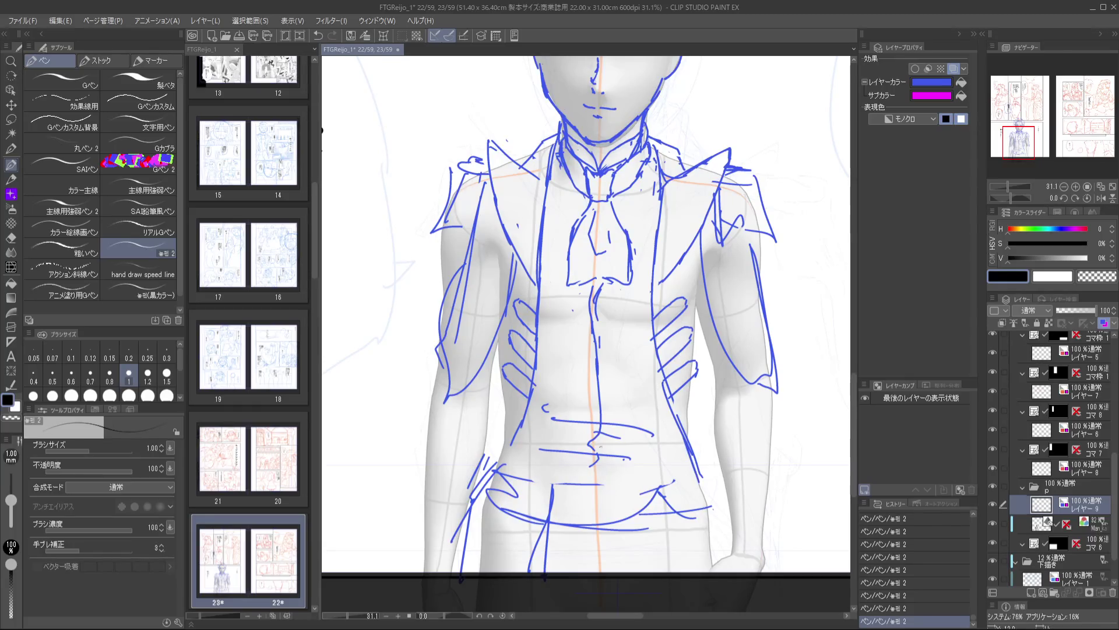
pyautogui.scroll(-1, 699, 377)
pyautogui.scroll(3, 712, 199)
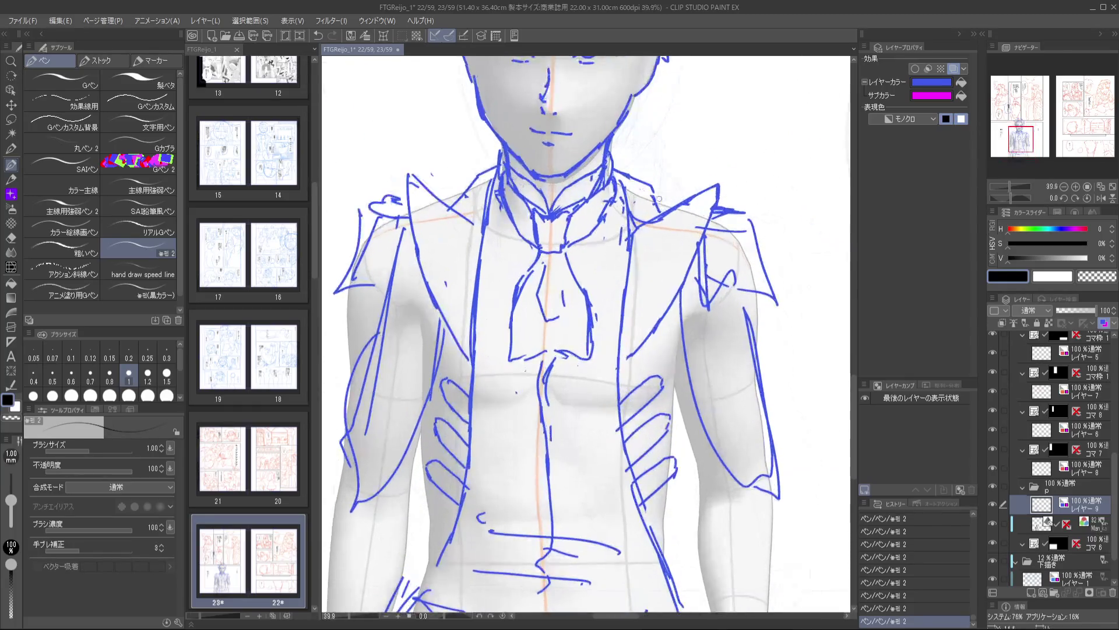
# Step: Clear the right shoulder scribbles and redraw the right vest edge and sleeve line
pyautogui.press('e')
pyautogui.moveTo(746, 211); pyautogui.dragTo(738, 266)
pyautogui.press('p')
pyautogui.moveTo(720, 222)
pyautogui.mouseDown()
pyautogui.moveTo(751, 234)
pyautogui.moveTo(735, 256)
pyautogui.moveTo(775, 239)
pyautogui.mouseUp()
pyautogui.press('e')
pyautogui.press('p')
pyautogui.press('e')
pyautogui.moveTo(756, 291)
pyautogui.mouseDown()
pyautogui.moveTo(707, 268)
pyautogui.moveTo(709, 317)
pyautogui.moveTo(784, 274)
pyautogui.moveTo(783, 309)
pyautogui.mouseUp()
pyautogui.press('p')
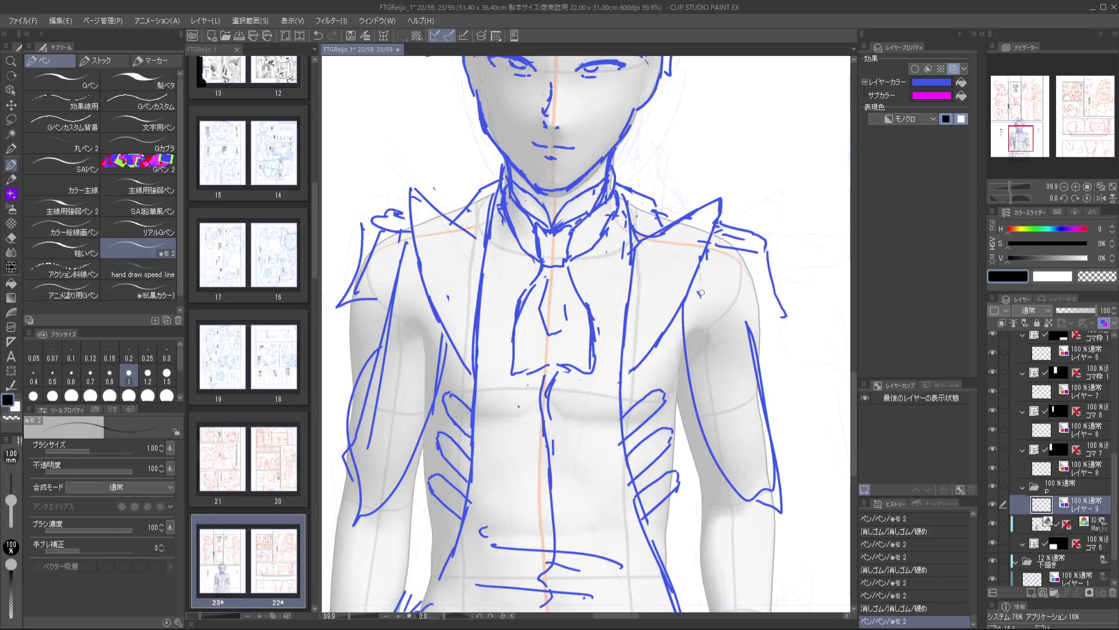
pyautogui.moveTo(698, 299); pyautogui.dragTo(700, 314)
pyautogui.click(707, 309)
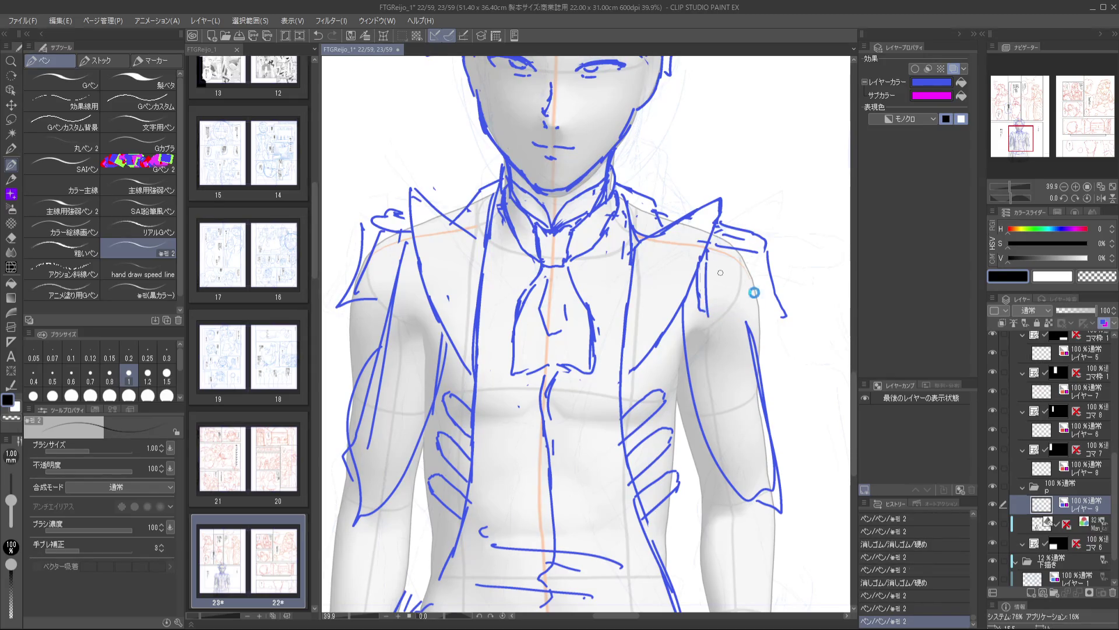
pyautogui.moveTo(723, 314); pyautogui.dragTo(784, 317)
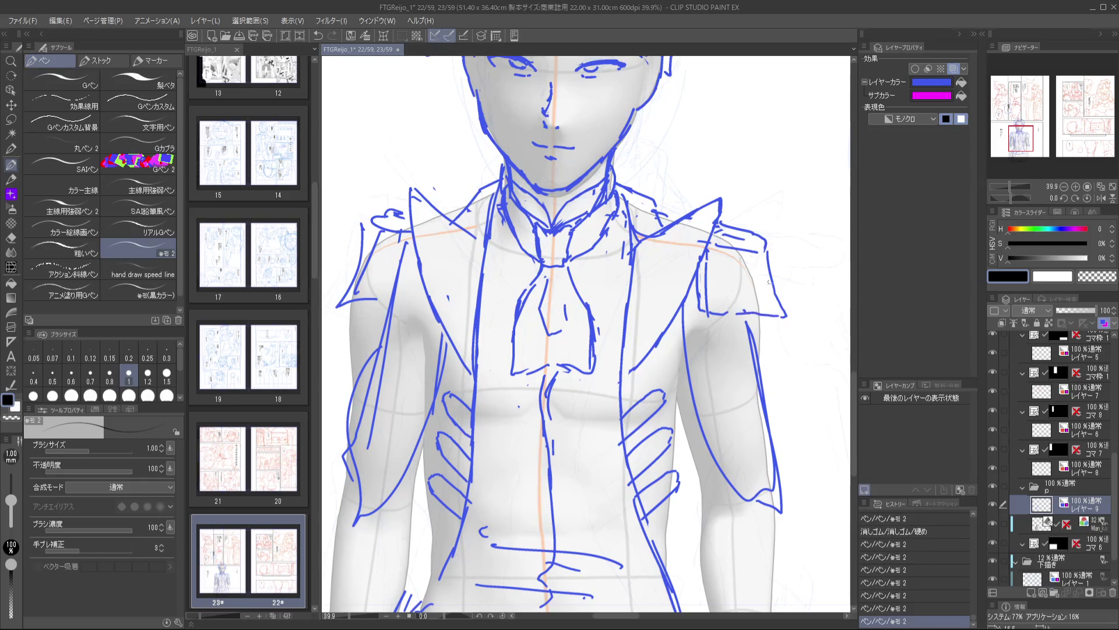
# Step: Draw vertical fringe stripes for the right shoulder epaulette
pyautogui.moveTo(716, 247)
pyautogui.mouseDown()
pyautogui.moveTo(713, 312)
pyautogui.moveTo(726, 314)
pyautogui.mouseUp()
pyautogui.moveTo(733, 250); pyautogui.dragTo(736, 308)
pyautogui.moveTo(752, 255); pyautogui.dragTo(752, 315)
pyautogui.moveTo(761, 250); pyautogui.dragTo(765, 312)
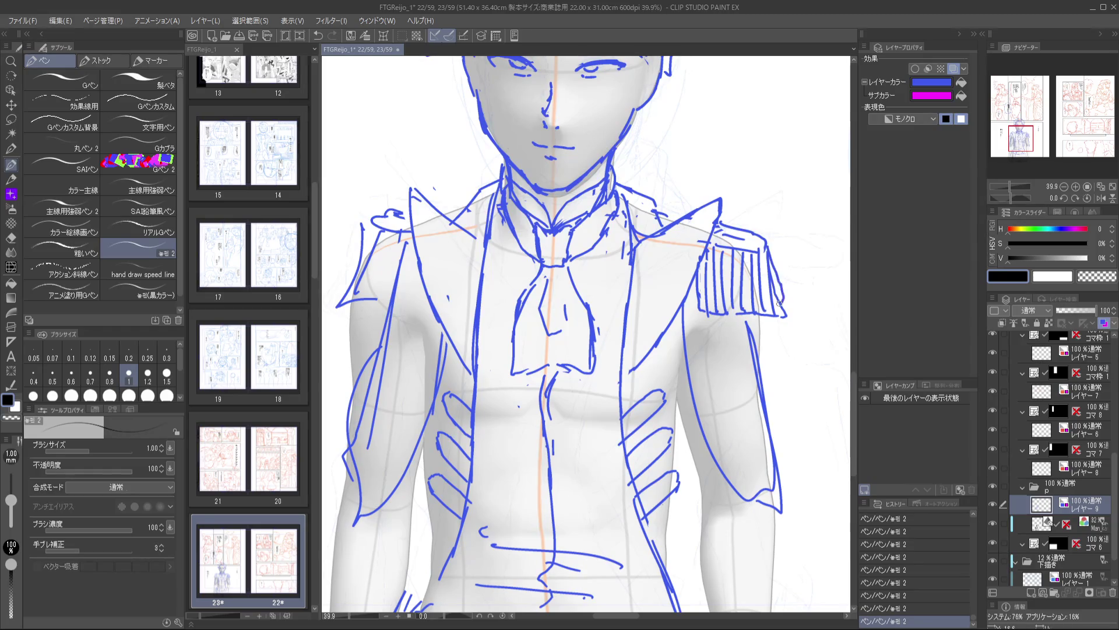
pyautogui.scroll(-2, 493, 392)
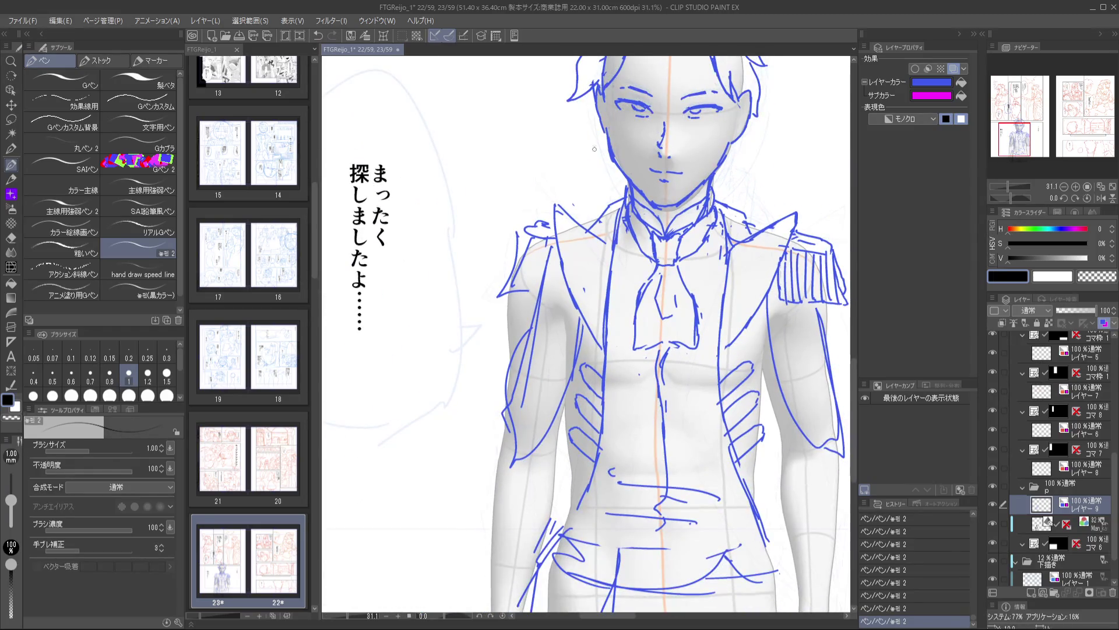
# Step: Tidy the collar strokes and redraw the left shoulder lines
pyautogui.press('e')
pyautogui.moveTo(592, 217)
pyautogui.mouseDown()
pyautogui.moveTo(627, 211)
pyautogui.moveTo(605, 213)
pyautogui.mouseUp()
pyautogui.press('p')
pyautogui.moveTo(545, 232); pyautogui.dragTo(548, 232)
pyautogui.moveTo(516, 245)
pyautogui.mouseDown()
pyautogui.moveTo(551, 235)
pyautogui.moveTo(532, 240)
pyautogui.moveTo(504, 306)
pyautogui.moveTo(519, 285)
pyautogui.moveTo(508, 299)
pyautogui.moveTo(501, 245)
pyautogui.moveTo(538, 247)
pyautogui.moveTo(496, 273)
pyautogui.moveTo(473, 322)
pyautogui.moveTo(516, 319)
pyautogui.mouseUp()
pyautogui.press('e')
pyautogui.press('p')
pyautogui.press('e')
pyautogui.press('p')
# Step: Draw fringe stripes on the left epaulette and erase the old right sleeve outline
pyautogui.moveTo(496, 270)
pyautogui.mouseDown()
pyautogui.moveTo(496, 319)
pyautogui.moveTo(514, 320)
pyautogui.mouseUp()
pyautogui.moveTo(519, 263); pyautogui.dragTo(527, 301)
pyautogui.scroll(-2, 526, 300)
pyautogui.scroll(-2, 526, 300)
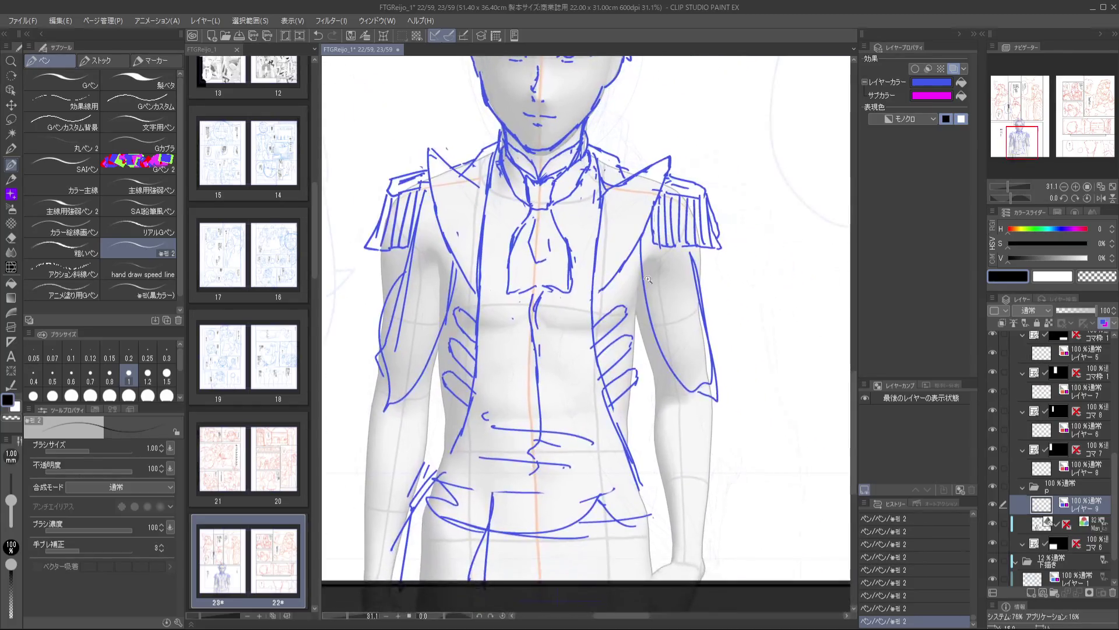
pyautogui.scroll(-2, 583, 262)
pyautogui.press('e')
pyautogui.moveTo(644, 262)
pyautogui.mouseDown()
pyautogui.moveTo(687, 352)
pyautogui.moveTo(691, 308)
pyautogui.moveTo(701, 364)
pyautogui.moveTo(652, 392)
pyautogui.mouseUp()
# Step: Sketch the right side of the torso, undoing misdrawn strokes
pyautogui.press('p')
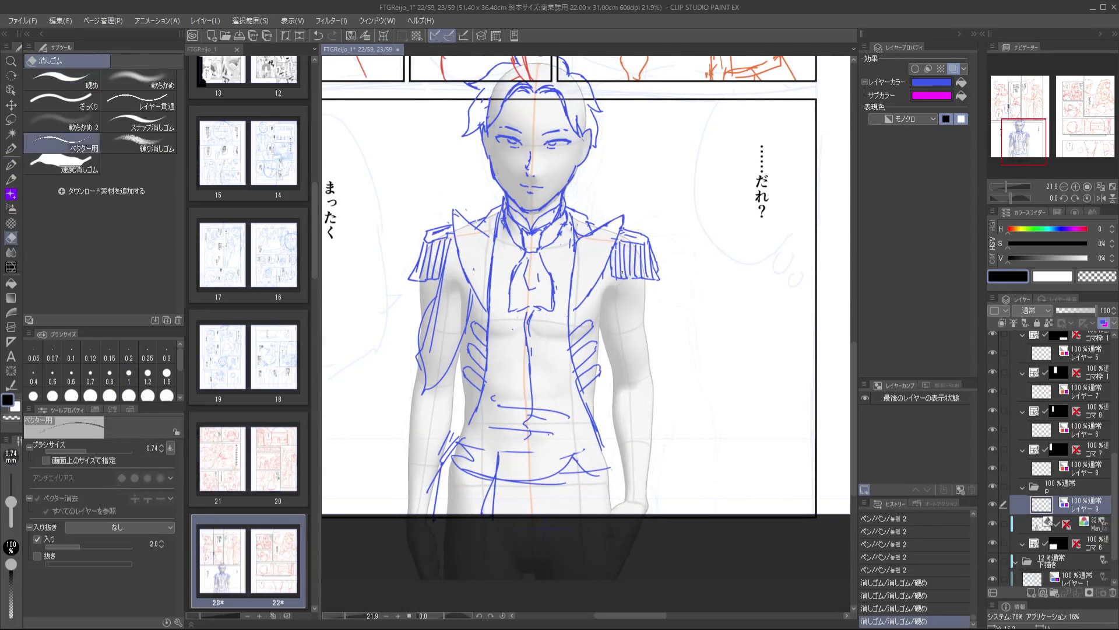
pyautogui.moveTo(607, 314); pyautogui.dragTo(609, 470)
pyautogui.press('e')
pyautogui.press('p')
pyautogui.press('e')
pyautogui.press('p')
pyautogui.hotkey('ctrl', 'z')
pyautogui.moveTo(601, 422)
pyautogui.mouseDown()
pyautogui.moveTo(611, 484)
pyautogui.moveTo(610, 443)
pyautogui.moveTo(610, 466)
pyautogui.mouseUp()
pyautogui.hotkey('ctrl', 'z')
# Step: Add strokes down the right side and redraw the stroke near the right hip
pyautogui.press('e')
pyautogui.press('p')
pyautogui.moveTo(606, 399)
pyautogui.mouseDown()
pyautogui.moveTo(609, 422)
pyautogui.moveTo(674, 509)
pyautogui.mouseUp()
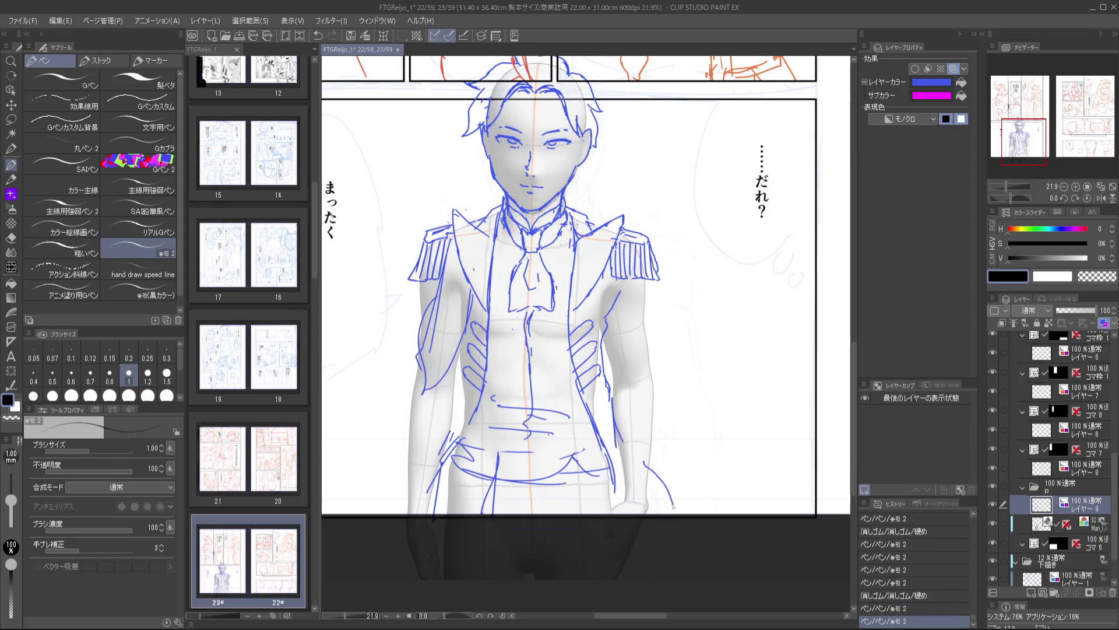
pyautogui.hotkey('ctrl', 'z')
pyautogui.press('e')
pyautogui.press('p')
pyautogui.moveTo(624, 442); pyautogui.dragTo(665, 509)
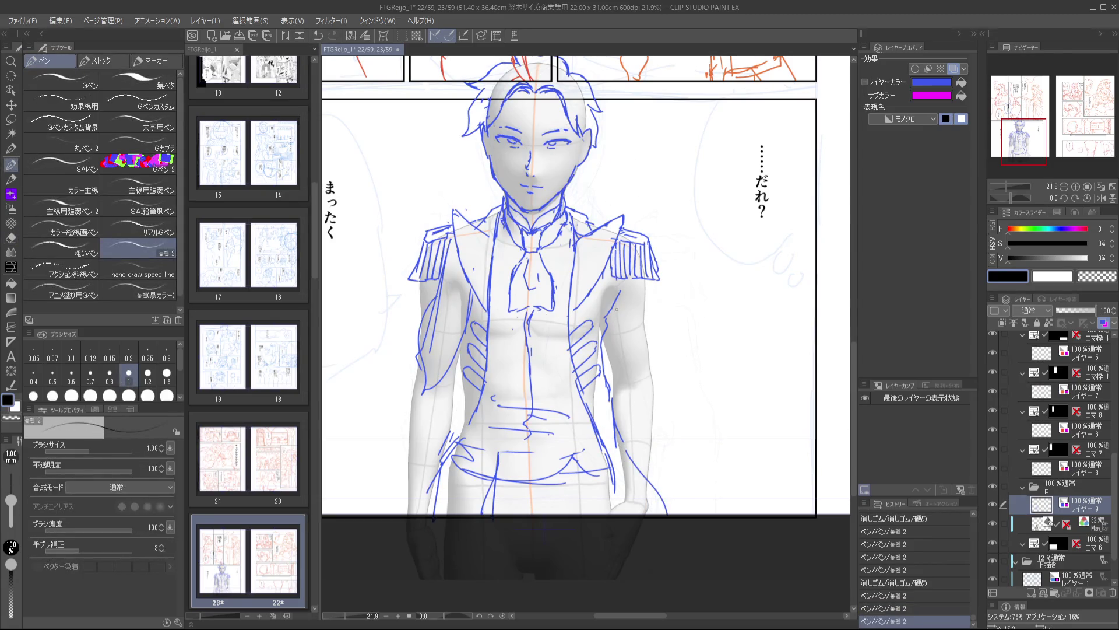
# Step: Erase lines on the torso's right side and rework the right sleeve line
pyautogui.press('e')
pyautogui.moveTo(614, 315); pyautogui.dragTo(602, 340)
pyautogui.press('p')
pyautogui.moveTo(623, 287)
pyautogui.mouseDown()
pyautogui.moveTo(623, 300)
pyautogui.moveTo(669, 283)
pyautogui.moveTo(642, 307)
pyautogui.mouseUp()
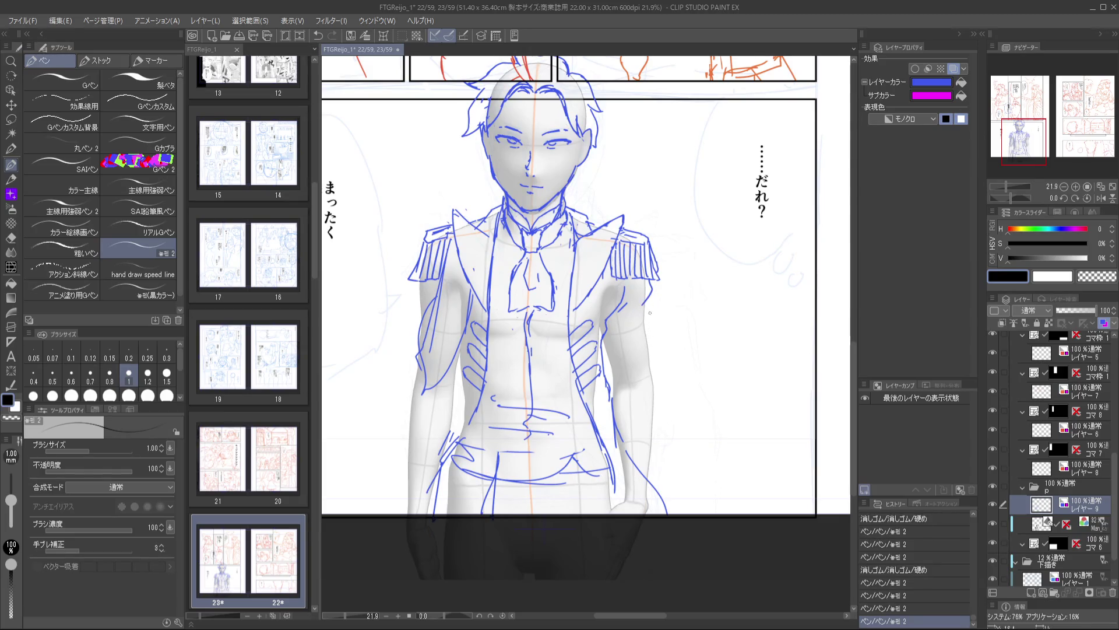
pyautogui.press('e')
pyautogui.press('p')
pyautogui.moveTo(648, 296)
pyautogui.mouseDown()
pyautogui.moveTo(660, 356)
pyautogui.moveTo(628, 395)
pyautogui.moveTo(659, 377)
pyautogui.moveTo(659, 480)
pyautogui.mouseUp()
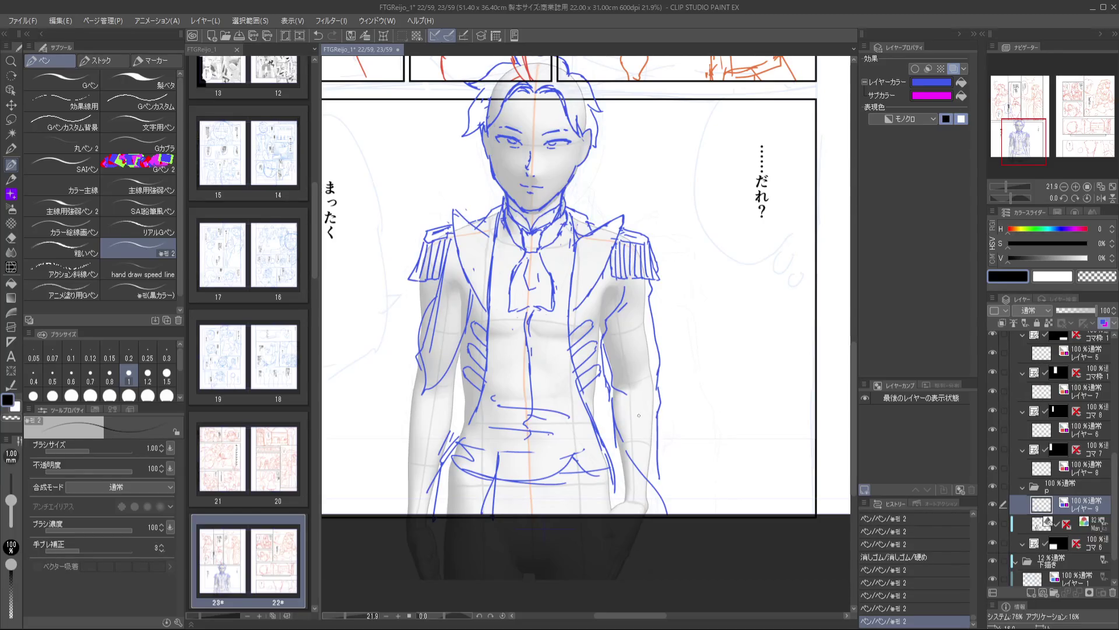
pyautogui.hotkey('ctrl', 'z')
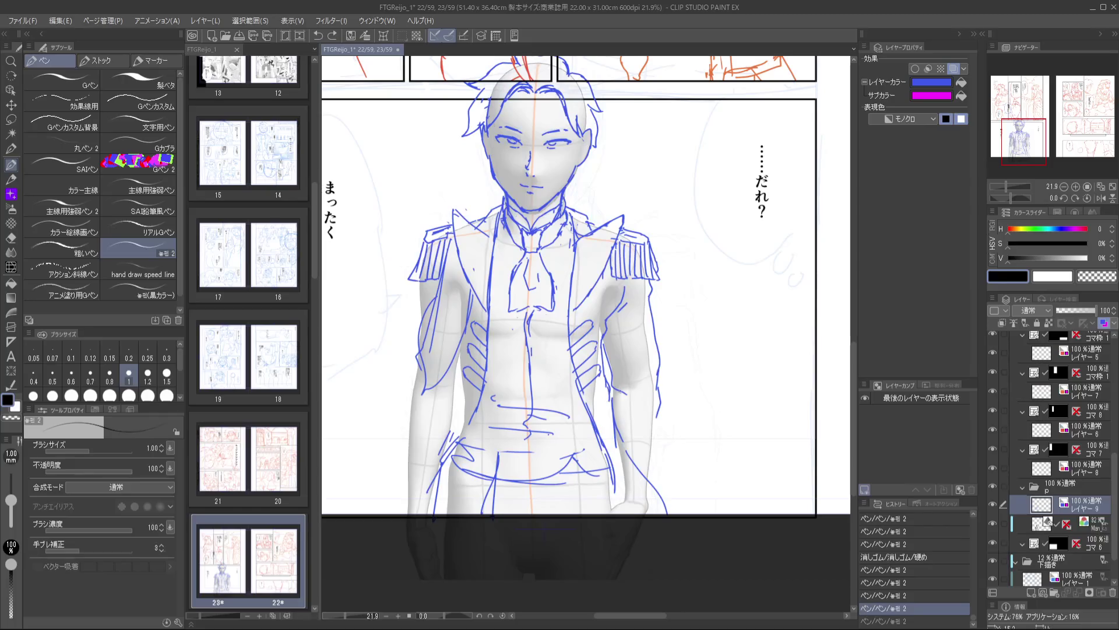
# Step: Draw lines near the right hip, undoing a short stray stroke
pyautogui.moveTo(612, 390)
pyautogui.mouseDown()
pyautogui.moveTo(619, 487)
pyautogui.moveTo(628, 447)
pyautogui.moveTo(609, 493)
pyautogui.moveTo(650, 503)
pyautogui.mouseUp()
pyautogui.hotkey('ctrl', 'z')
pyautogui.hotkey('ctrl', 'z')
pyautogui.press('e')
pyautogui.press('p')
pyautogui.hotkey('ctrl', 'z')
pyautogui.moveTo(617, 466)
pyautogui.mouseDown()
pyautogui.moveTo(617, 492)
pyautogui.moveTo(609, 465)
pyautogui.moveTo(608, 484)
pyautogui.moveTo(617, 469)
pyautogui.moveTo(650, 464)
pyautogui.mouseUp()
pyautogui.press('e')
pyautogui.press('p')
# Step: Redraw the right wrist cuff lines and add small marks at the cuff
pyautogui.press('e')
pyautogui.press('p')
pyautogui.moveTo(638, 462); pyautogui.dragTo(653, 466)
pyautogui.press('e')
pyautogui.press('p')
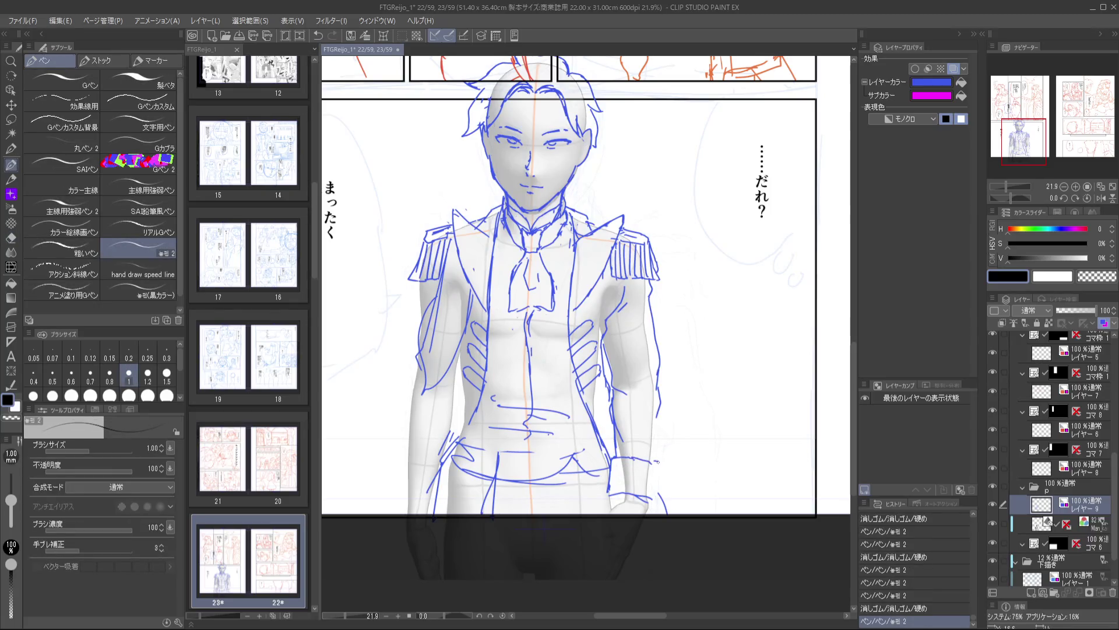
pyautogui.moveTo(606, 496); pyautogui.dragTo(656, 520)
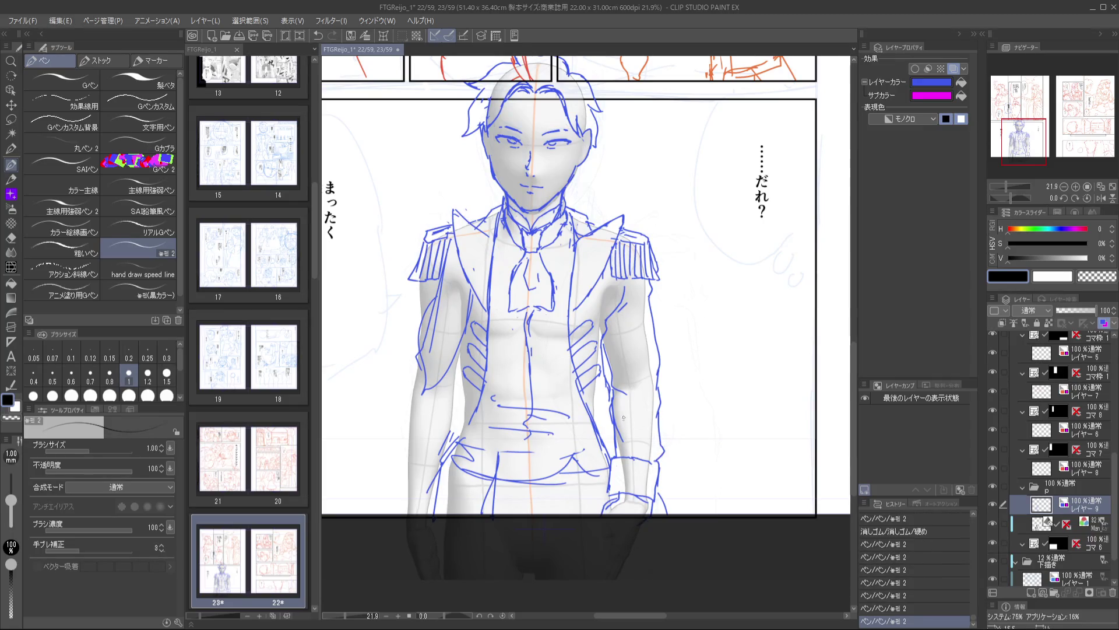
# Step: Erase and redraw the line along the right forearm
pyautogui.press('e')
pyautogui.moveTo(610, 402)
pyautogui.mouseDown()
pyautogui.moveTo(630, 449)
pyautogui.moveTo(608, 454)
pyautogui.mouseUp()
pyautogui.press('p')
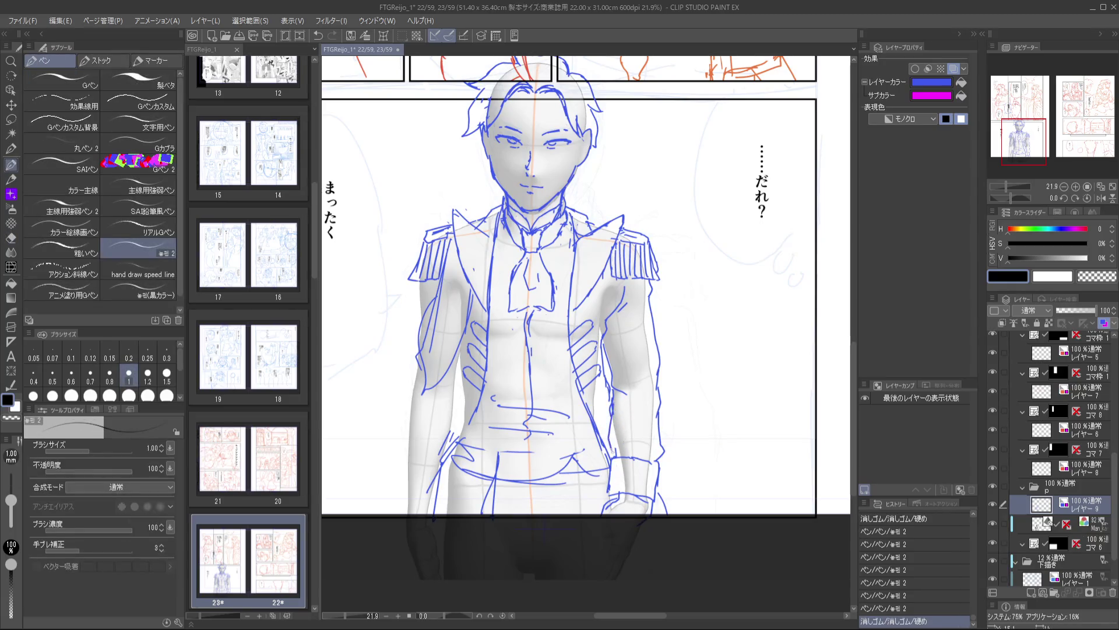
pyautogui.hotkey('ctrl', 'z')
pyautogui.hotkey('ctrl', 'y')
pyautogui.press('e')
pyautogui.moveTo(616, 376); pyautogui.dragTo(623, 400)
pyautogui.press('p')
pyautogui.press('e')
pyautogui.press('p')
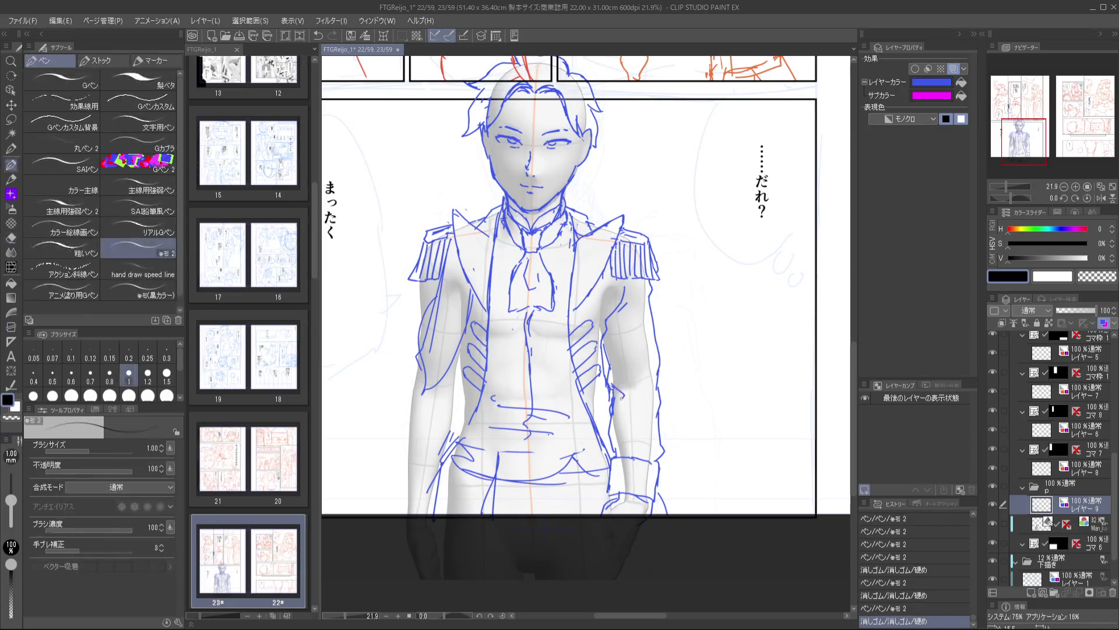
# Step: Pan across the panel and add strokes along the figure's left arm
pyautogui.press('e')
pyautogui.moveTo(615, 357); pyautogui.dragTo(611, 348)
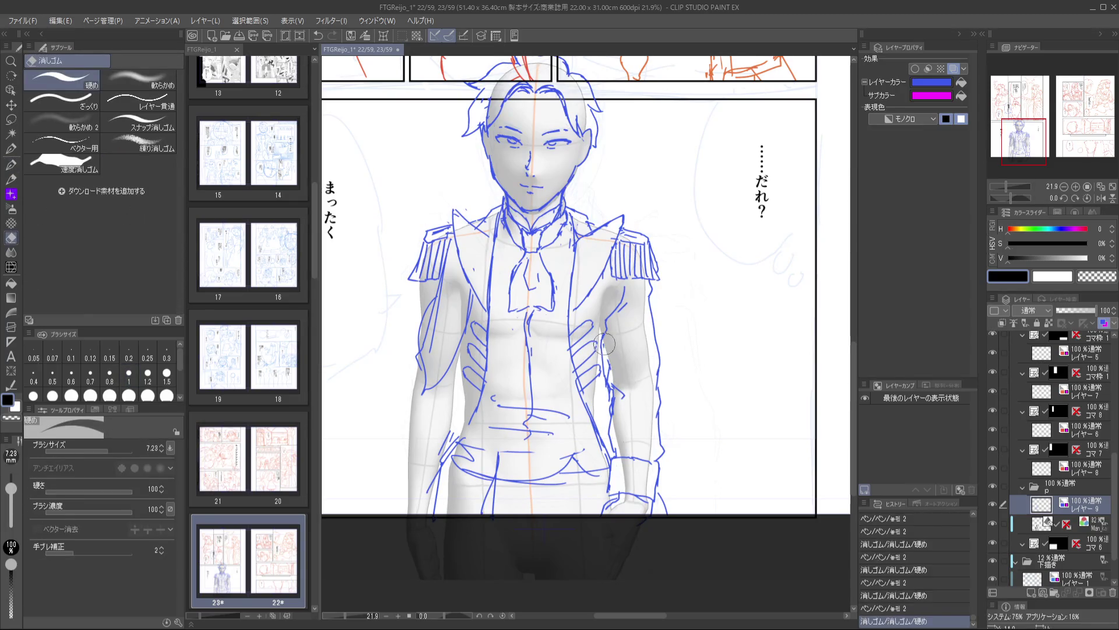
pyautogui.press('p')
pyautogui.moveTo(643, 311); pyautogui.dragTo(650, 318)
pyautogui.moveTo(569, 400); pyautogui.dragTo(650, 415)
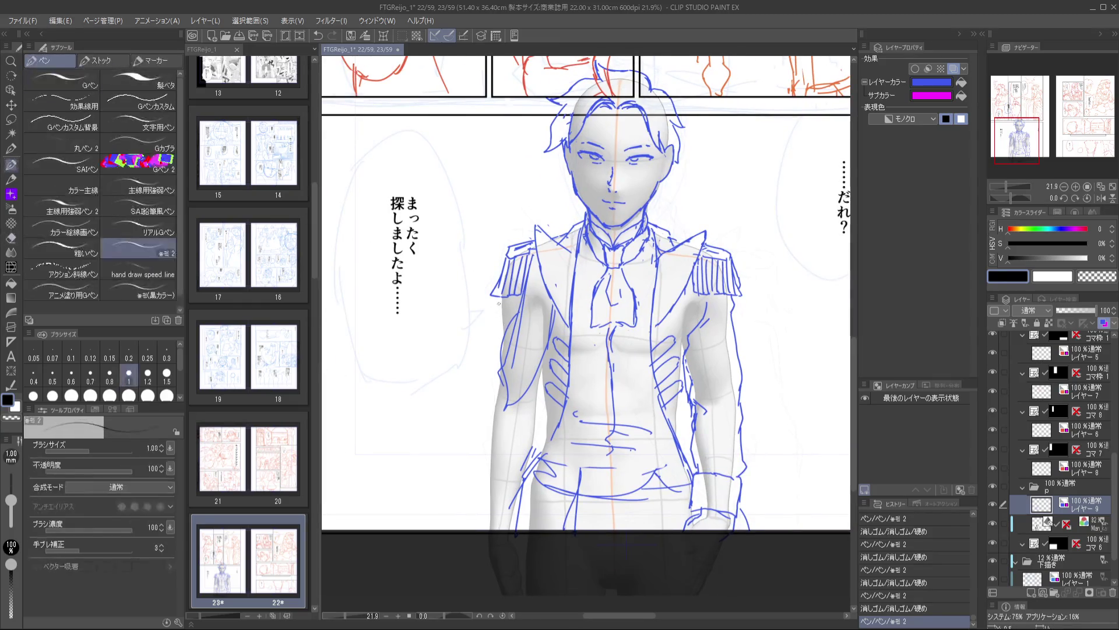
pyautogui.moveTo(501, 330)
pyautogui.mouseDown()
pyautogui.moveTo(491, 387)
pyautogui.moveTo(541, 367)
pyautogui.moveTo(544, 384)
pyautogui.mouseUp()
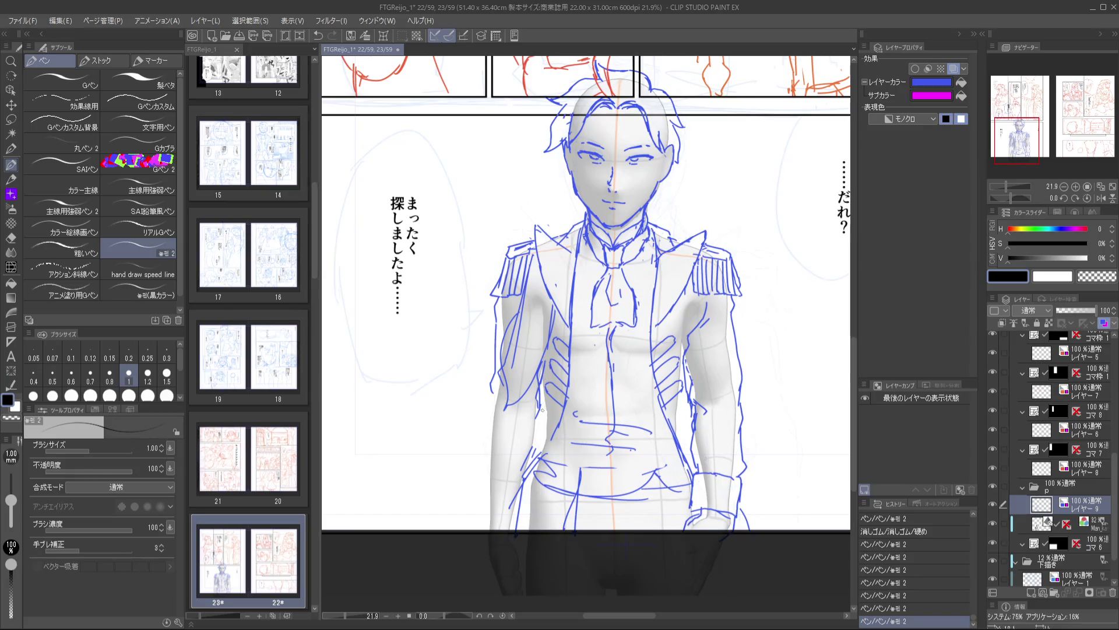
# Step: Add short hip strokes and erase small strokes near the lower chest
pyautogui.moveTo(488, 478)
pyautogui.mouseDown()
pyautogui.moveTo(484, 496)
pyautogui.moveTo(487, 487)
pyautogui.mouseUp()
pyautogui.moveTo(502, 490); pyautogui.dragTo(501, 490)
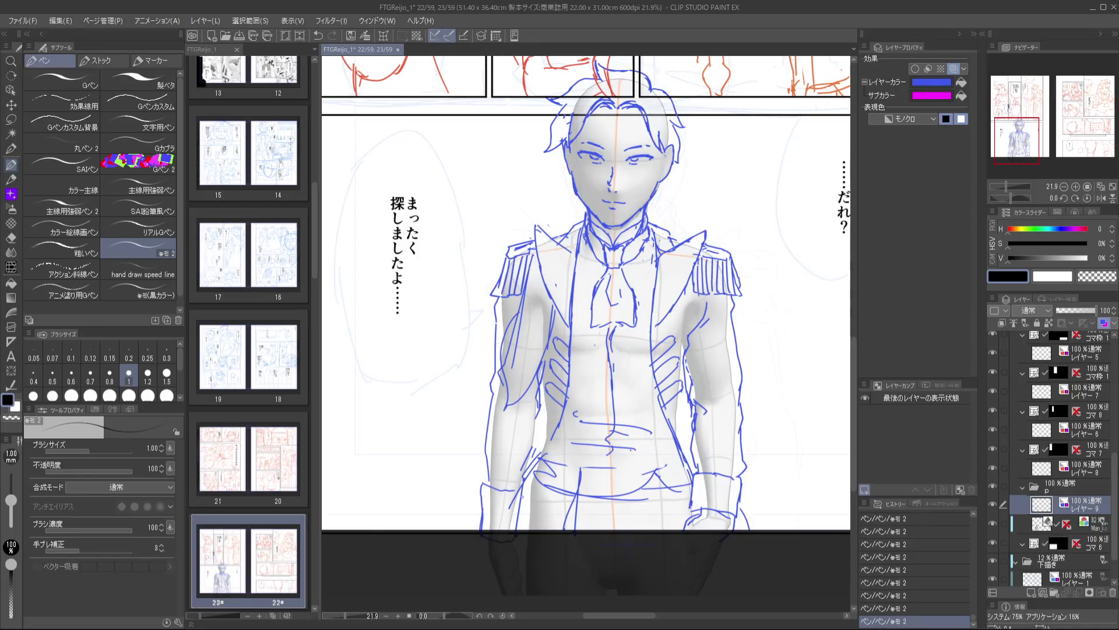
pyautogui.moveTo(506, 478)
pyautogui.mouseDown()
pyautogui.moveTo(533, 507)
pyautogui.moveTo(527, 531)
pyautogui.mouseUp()
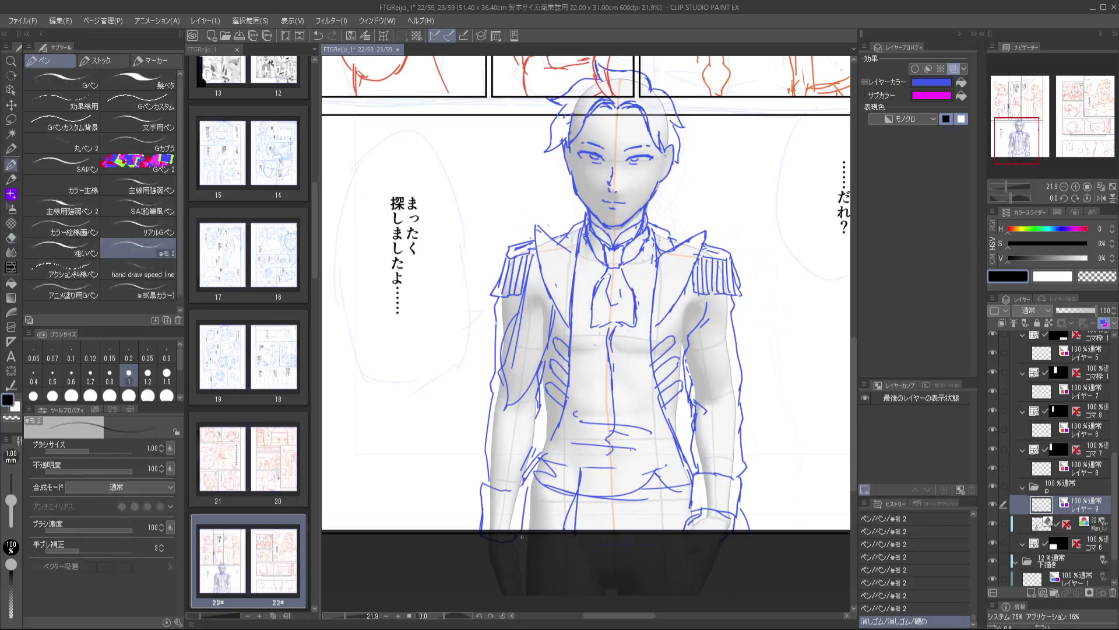
pyautogui.press('e')
pyautogui.moveTo(545, 446)
pyautogui.mouseDown()
pyautogui.moveTo(527, 478)
pyautogui.moveTo(562, 411)
pyautogui.moveTo(560, 428)
pyautogui.moveTo(534, 437)
pyautogui.moveTo(524, 513)
pyautogui.mouseUp()
pyautogui.press('p')
# Step: Touch up the waist lines and erase stray marks at the waist
pyautogui.press('e')
pyautogui.press('p')
pyautogui.press('e')
pyautogui.press('p')
pyautogui.press('e')
pyautogui.press('p')
pyautogui.moveTo(518, 490); pyautogui.dragTo(525, 528)
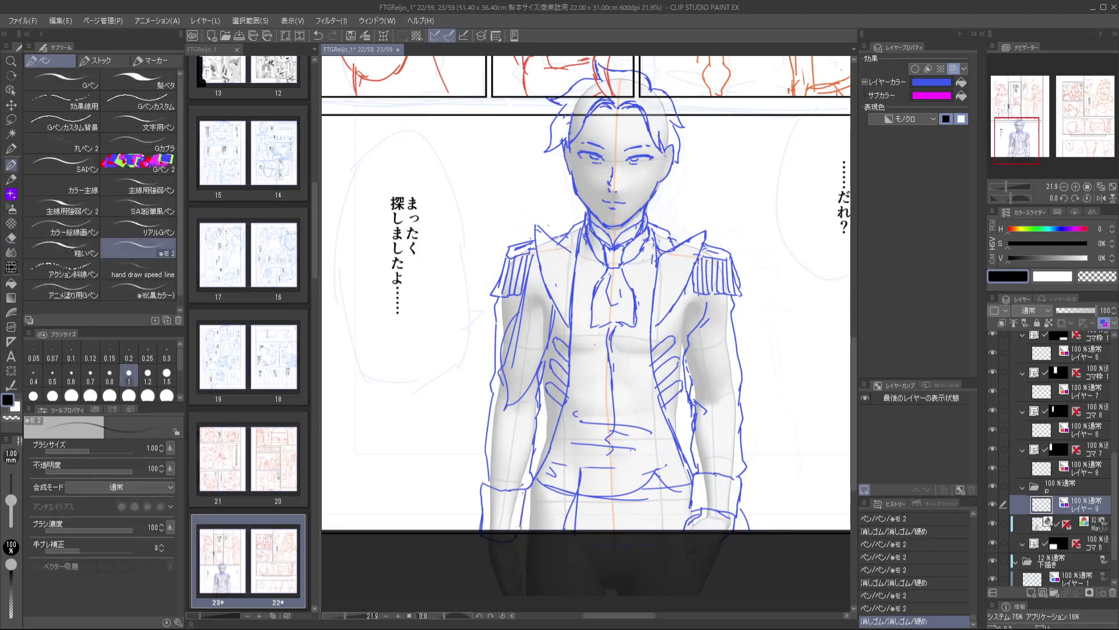
pyautogui.press('e')
pyautogui.moveTo(496, 467); pyautogui.dragTo(495, 462)
pyautogui.press('p')
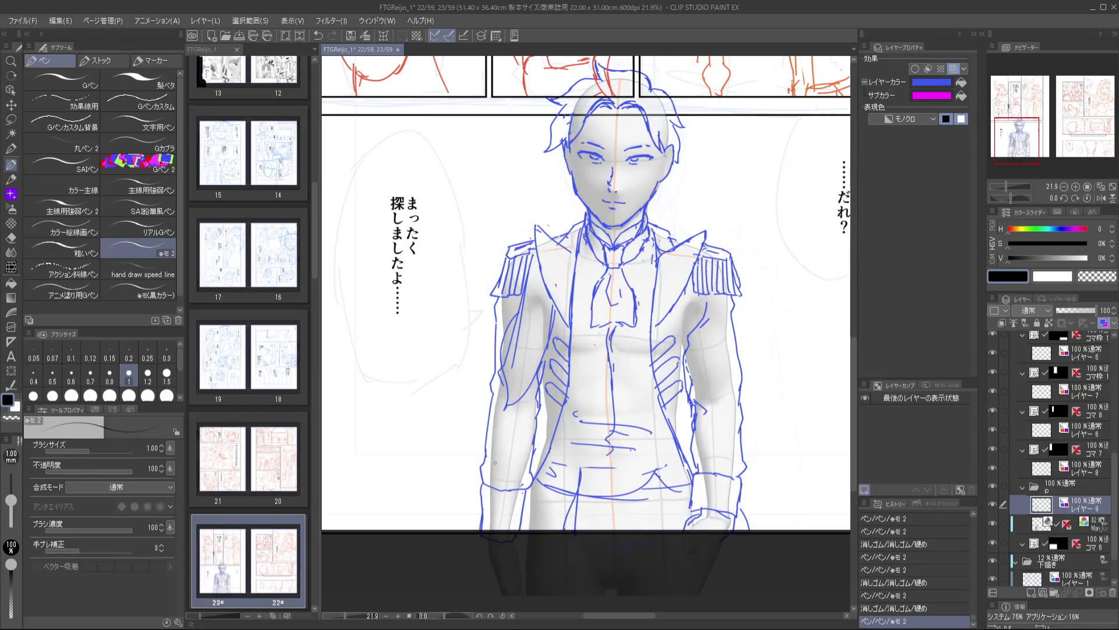
pyautogui.scroll(3, 495, 462)
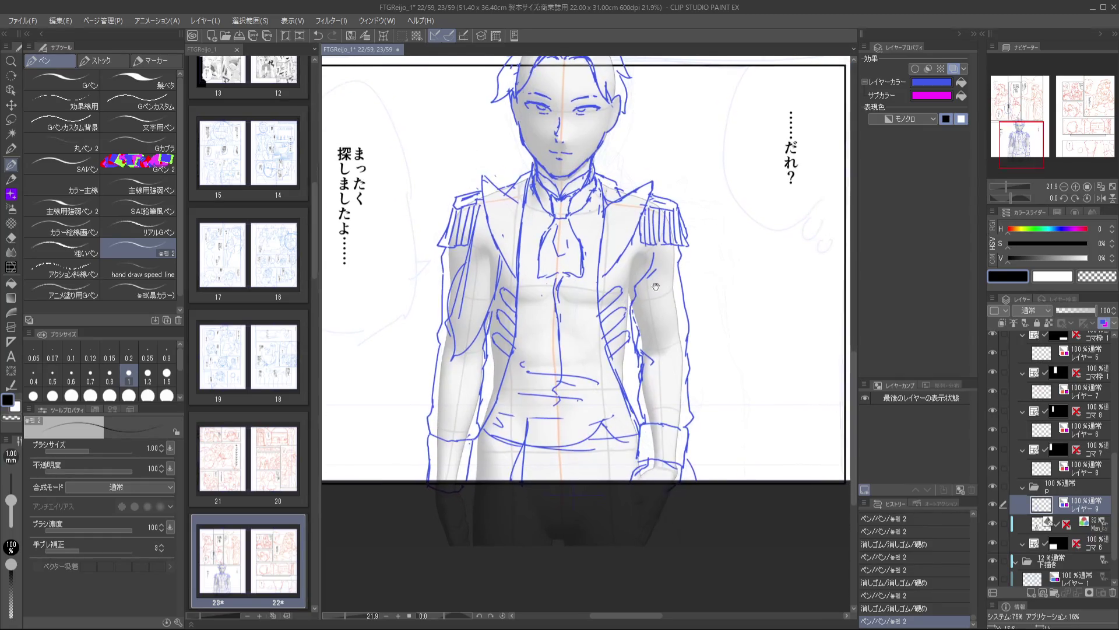
# Step: Erase and redraw the face edge and jaw line
pyautogui.press('e')
pyautogui.moveTo(484, 315)
pyautogui.mouseDown()
pyautogui.moveTo(475, 291)
pyautogui.moveTo(503, 335)
pyautogui.mouseUp()
pyautogui.press('p')
pyautogui.hotkey('ctrl', 'z')
pyautogui.press('e')
pyautogui.press('p')
# Step: Redraw a hair stroke and add a stroke near the ear
pyautogui.moveTo(556, 208)
pyautogui.mouseDown()
pyautogui.moveTo(515, 352)
pyautogui.moveTo(462, 338)
pyautogui.moveTo(413, 423)
pyautogui.moveTo(471, 371)
pyautogui.moveTo(470, 330)
pyautogui.moveTo(457, 366)
pyautogui.mouseUp()
pyautogui.hotkey('ctrl', 'z')
pyautogui.hotkey('ctrl', 'z')
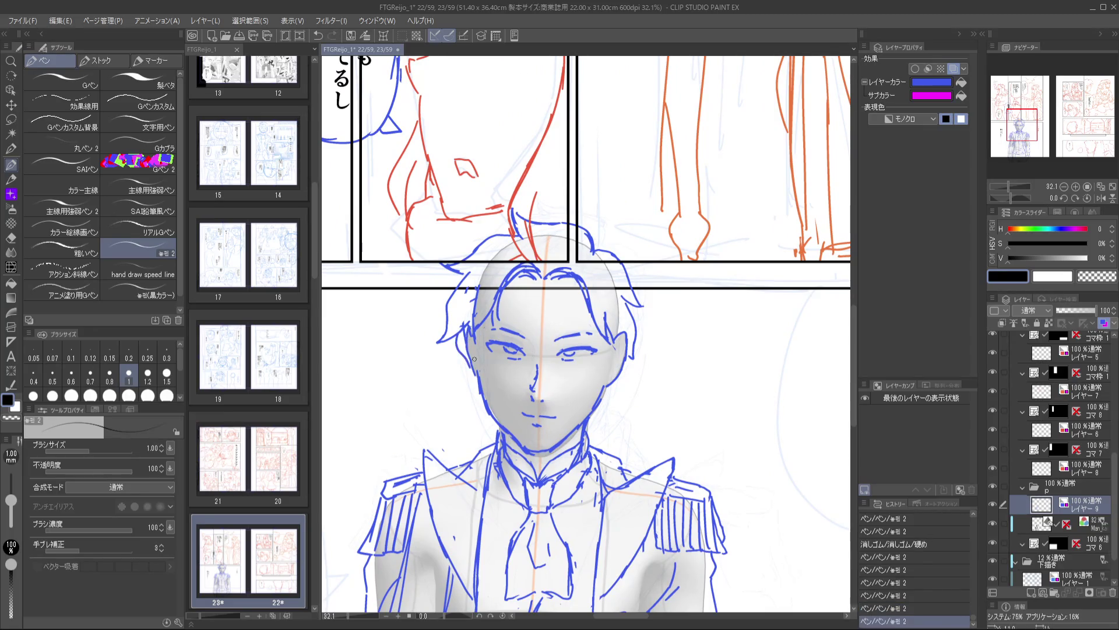
pyautogui.moveTo(631, 465); pyautogui.dragTo(659, 287)
pyautogui.moveTo(640, 180); pyautogui.dragTo(642, 200)
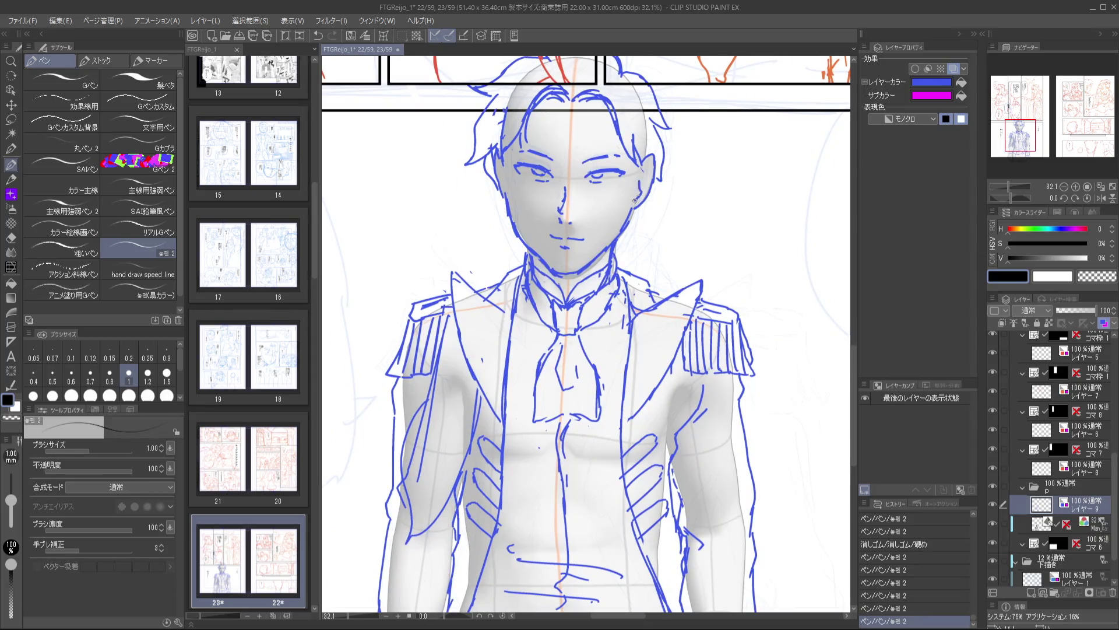
pyautogui.moveTo(570, 518); pyautogui.dragTo(552, 321)
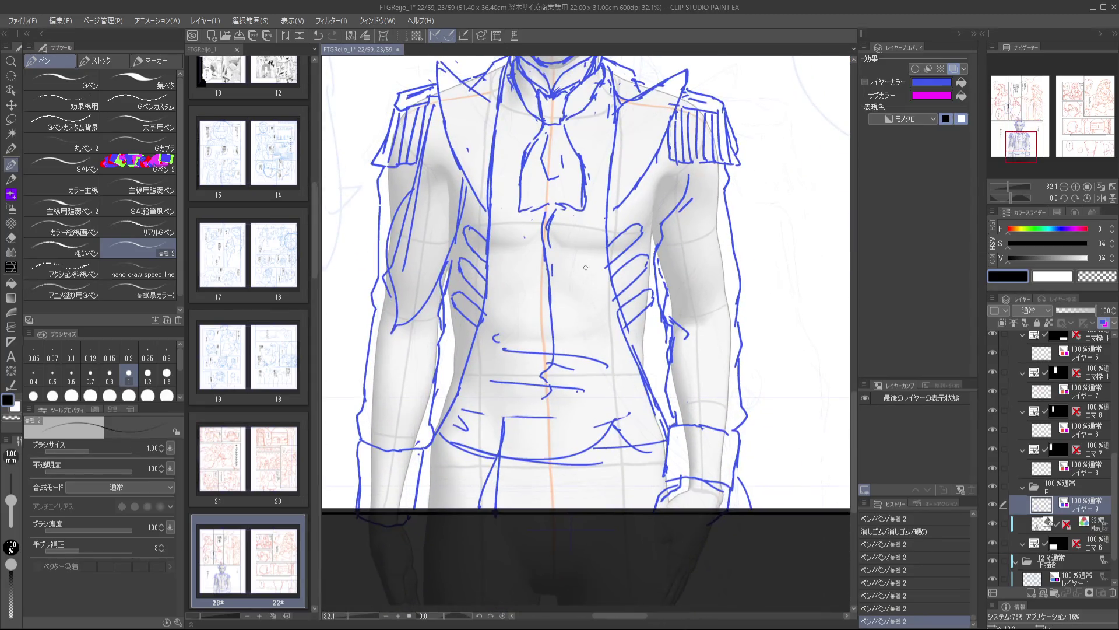
pyautogui.moveTo(533, 222); pyautogui.dragTo(531, 284)
# Step: Rework the collar and cravat knot lines
pyautogui.moveTo(500, 182); pyautogui.dragTo(497, 204)
pyautogui.hotkey('ctrl', 'z')
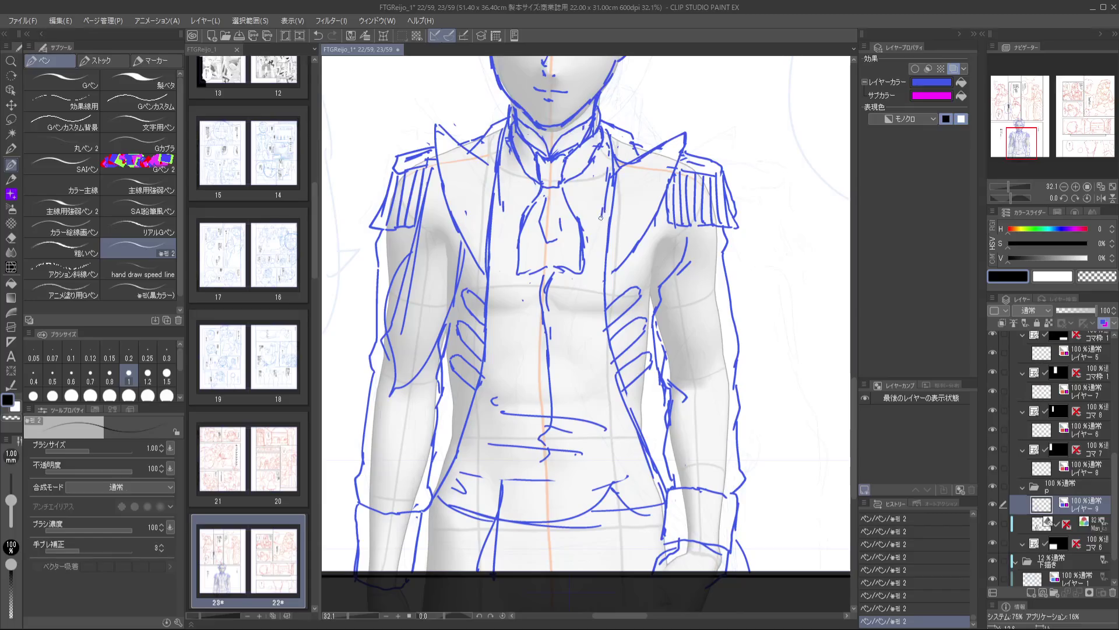
pyautogui.scroll(-2, 606, 201)
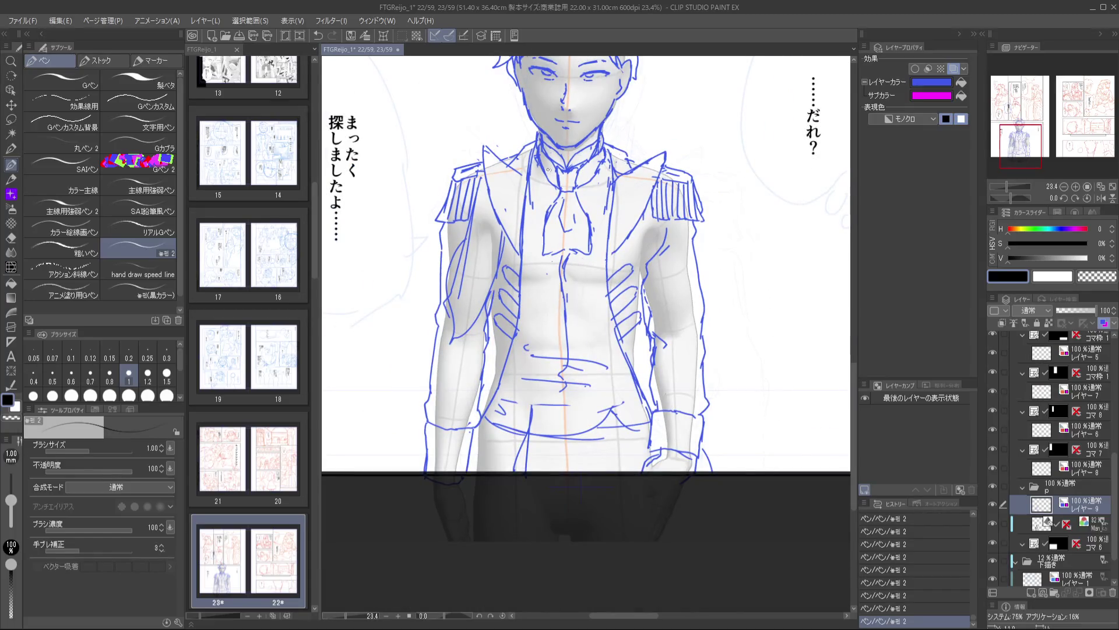
pyautogui.press('e')
pyautogui.moveTo(531, 159); pyautogui.dragTo(554, 195)
pyautogui.press('p')
pyautogui.press('e')
pyautogui.moveTo(609, 159)
pyautogui.mouseDown()
pyautogui.moveTo(586, 175)
pyautogui.moveTo(580, 198)
pyautogui.moveTo(608, 157)
pyautogui.mouseUp()
pyautogui.press('p')
# Step: Erase a stray line on the figure and the old blue waist lines
pyautogui.hscroll(2, 586, 262)
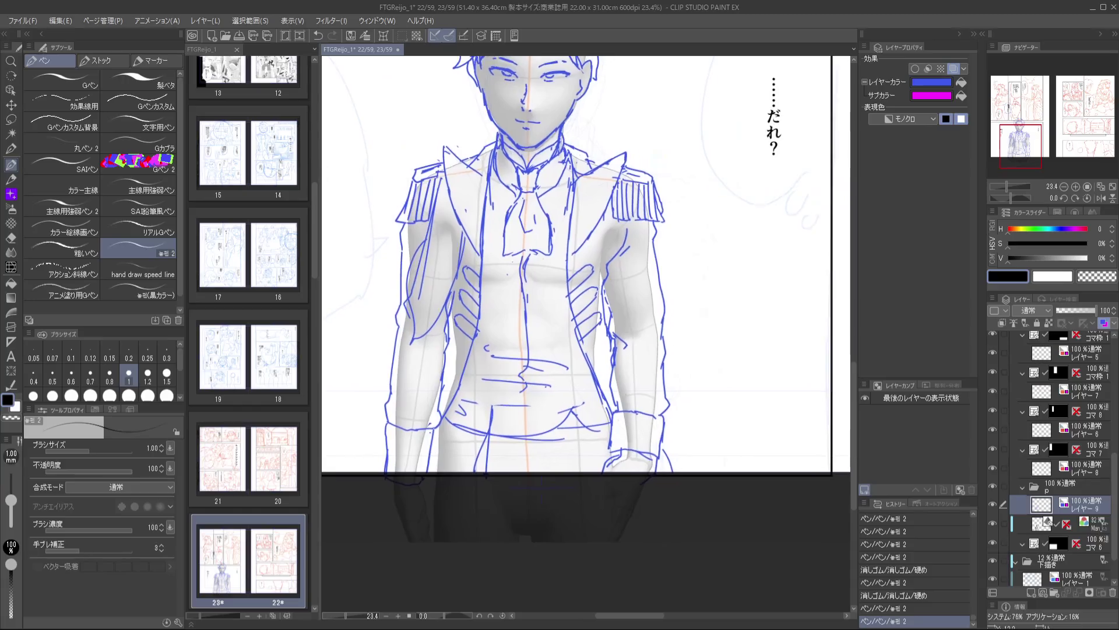
pyautogui.press('e')
pyautogui.moveTo(513, 417)
pyautogui.mouseDown()
pyautogui.moveTo(557, 372)
pyautogui.moveTo(542, 352)
pyautogui.moveTo(516, 359)
pyautogui.moveTo(633, 347)
pyautogui.mouseUp()
pyautogui.press('p')
pyautogui.press('e')
pyautogui.moveTo(519, 379)
pyautogui.mouseDown()
pyautogui.moveTo(487, 379)
pyautogui.moveTo(617, 388)
pyautogui.moveTo(564, 364)
pyautogui.mouseUp()
pyautogui.press('p')
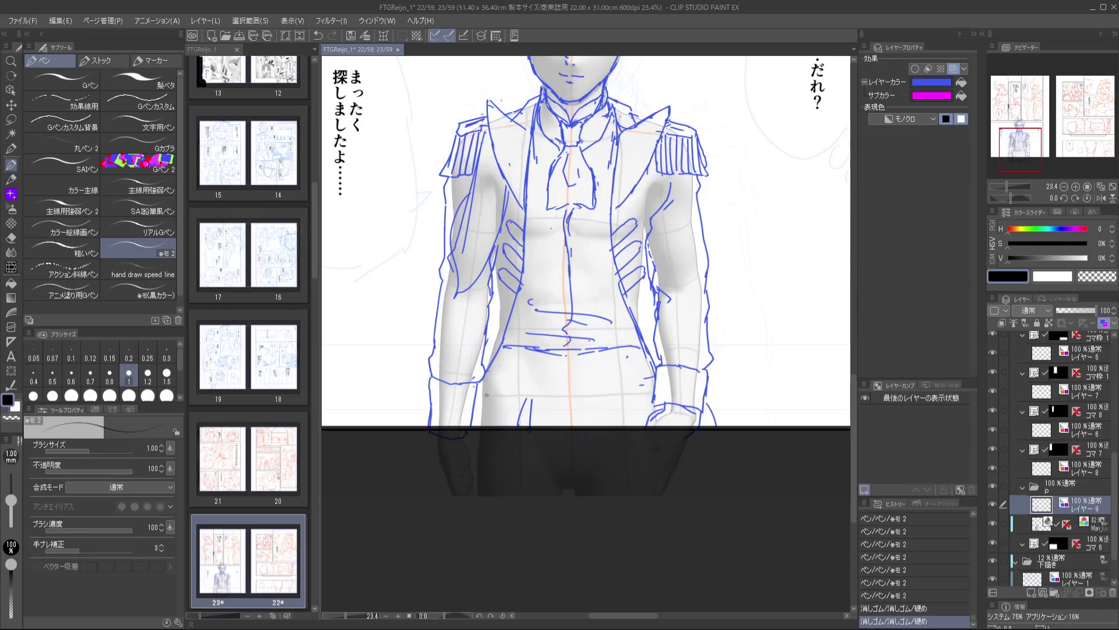
# Step: Draw new horizontal strokes across the torso, redoing the right-side stroke
pyautogui.moveTo(504, 408); pyautogui.dragTo(498, 398)
pyautogui.hotkey('ctrl', 'z')
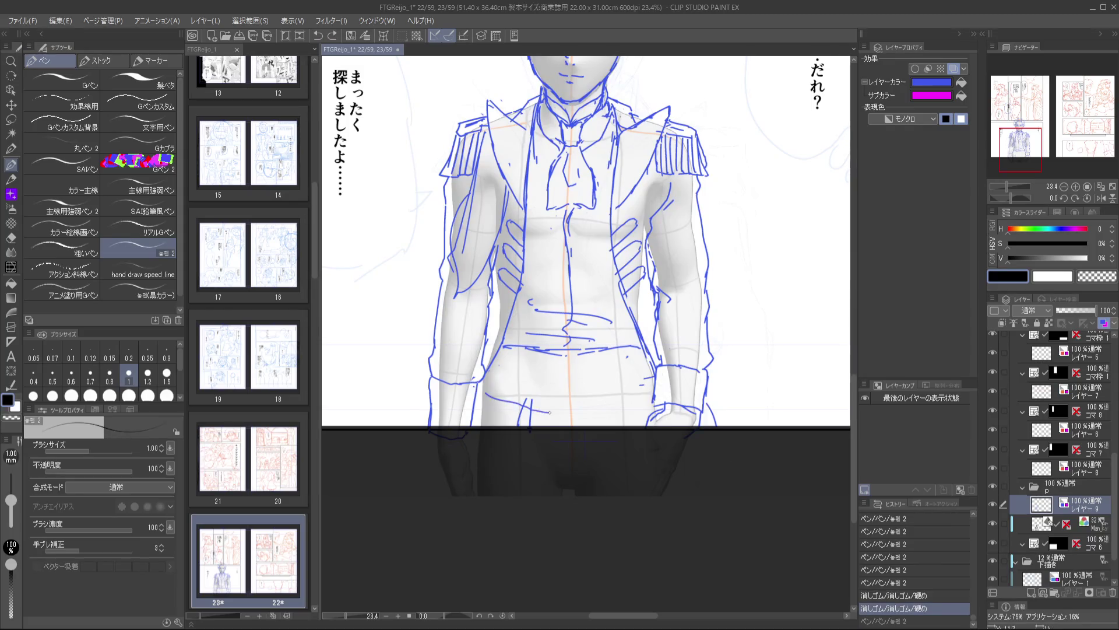
pyautogui.moveTo(600, 410); pyautogui.dragTo(602, 410)
pyautogui.moveTo(606, 408); pyautogui.dragTo(650, 394)
pyautogui.moveTo(527, 386); pyautogui.dragTo(612, 379)
pyautogui.moveTo(499, 364); pyautogui.dragTo(525, 371)
pyautogui.moveTo(610, 362); pyautogui.dragTo(651, 367)
pyautogui.moveTo(586, 391); pyautogui.dragTo(644, 383)
pyautogui.hotkey('ctrl', 'z')
pyautogui.moveTo(573, 394); pyautogui.dragTo(648, 379)
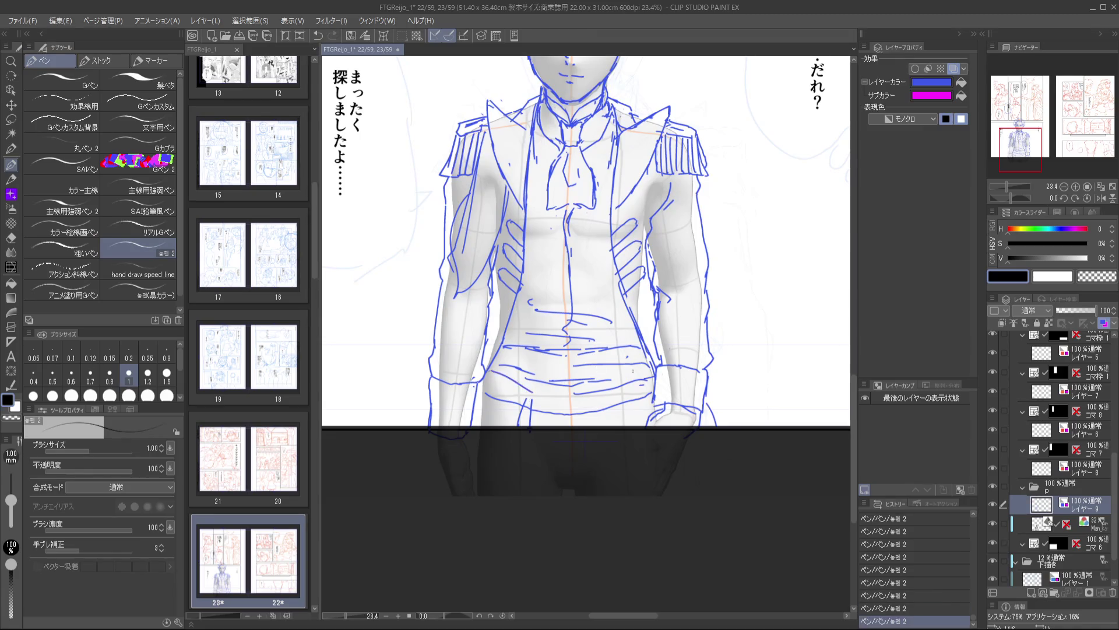
# Step: Erase bits of the torso lines, switching to a different eraser type
pyautogui.press('e')
pyautogui.moveTo(525, 397); pyautogui.dragTo(531, 408)
pyautogui.moveTo(523, 400); pyautogui.dragTo(530, 429)
pyautogui.moveTo(557, 399)
pyautogui.mouseDown()
pyautogui.moveTo(563, 408)
pyautogui.moveTo(510, 431)
pyautogui.moveTo(555, 431)
pyautogui.moveTo(542, 431)
pyautogui.moveTo(557, 483)
pyautogui.mouseUp()
pyautogui.press('.')
pyautogui.press('p')
# Step: Redraw the lower torso lines extending below the waistband
pyautogui.press('e')
pyautogui.moveTo(545, 434); pyautogui.dragTo(556, 484)
pyautogui.press('p')
pyautogui.press('e')
pyautogui.press('p')
pyautogui.moveTo(554, 431)
pyautogui.mouseDown()
pyautogui.moveTo(531, 478)
pyautogui.moveTo(542, 489)
pyautogui.mouseUp()
pyautogui.moveTo(583, 443); pyautogui.dragTo(593, 485)
pyautogui.moveTo(665, 408); pyautogui.dragTo(641, 448)
pyautogui.moveTo(659, 409)
pyautogui.mouseDown()
pyautogui.moveTo(635, 455)
pyautogui.moveTo(680, 436)
pyautogui.moveTo(669, 493)
pyautogui.mouseUp()
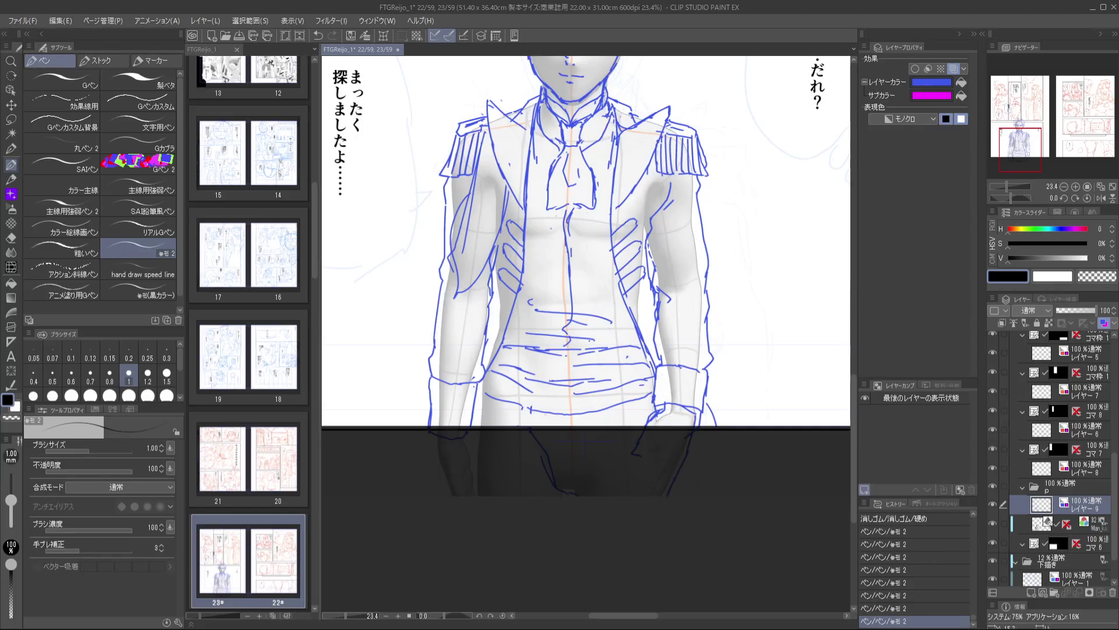
pyautogui.scroll(-2, 682, 428)
# Step: Add a stroke at the jacket's lower right and clean stray marks near the cheek
pyautogui.moveTo(702, 181); pyautogui.dragTo(704, 251)
pyautogui.scroll(5, 583, 251)
pyautogui.moveTo(583, 263)
pyautogui.mouseDown()
pyautogui.moveTo(622, 290)
pyautogui.moveTo(618, 303)
pyautogui.mouseUp()
pyautogui.press('e')
pyautogui.press('p')
pyautogui.moveTo(629, 298)
pyautogui.mouseDown()
pyautogui.moveTo(614, 272)
pyautogui.moveTo(619, 287)
pyautogui.mouseUp()
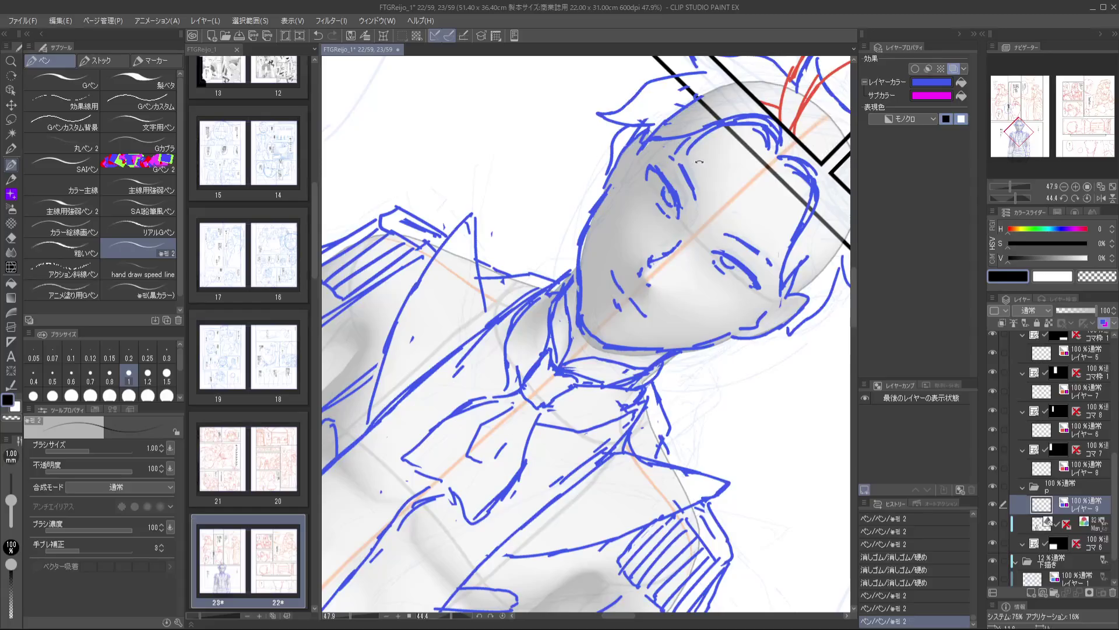
# Step: Tilt the view to rework the chin line, then reset the rotation to upright
pyautogui.moveTo(535, 123); pyautogui.dragTo(615, 190)
pyautogui.moveTo(584, 66)
pyautogui.mouseDown()
pyautogui.moveTo(525, 233)
pyautogui.moveTo(612, 292)
pyautogui.mouseUp()
pyautogui.press('e')
pyautogui.moveTo(472, 402); pyautogui.dragTo(506, 424)
pyautogui.press('p')
pyautogui.hotkey('ctrl', 'z')
pyautogui.hotkey('ctrl', 'z')
pyautogui.scroll(-3, 492, 338)
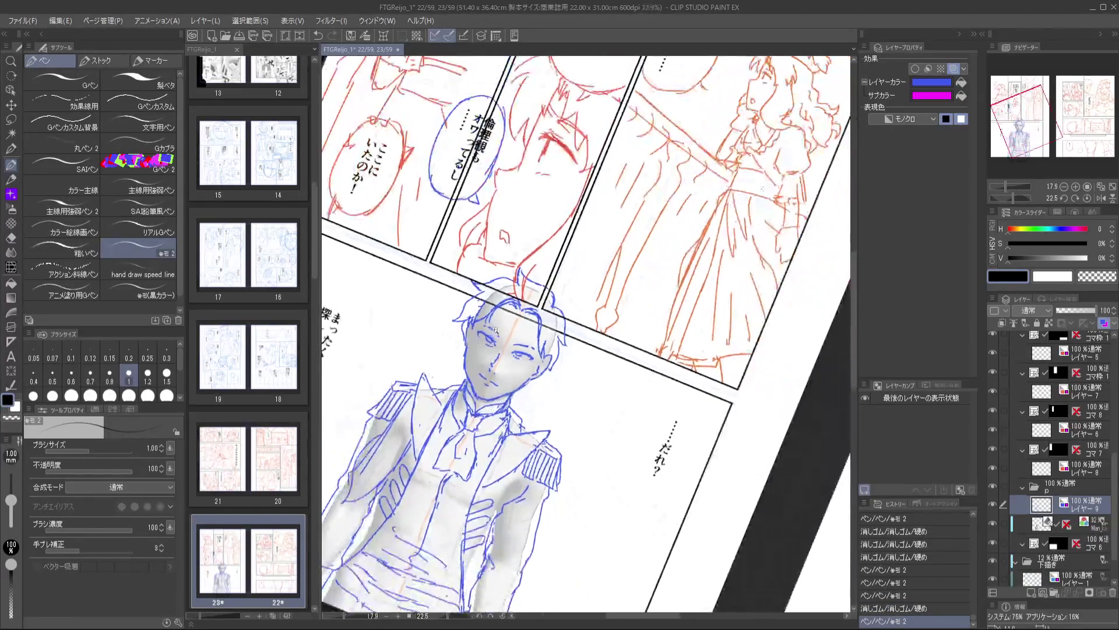
pyautogui.scroll(3, 491, 338)
pyautogui.moveTo(641, 292)
pyautogui.mouseDown()
pyautogui.moveTo(508, 234)
pyautogui.moveTo(627, 361)
pyautogui.moveTo(628, 349)
pyautogui.mouseUp()
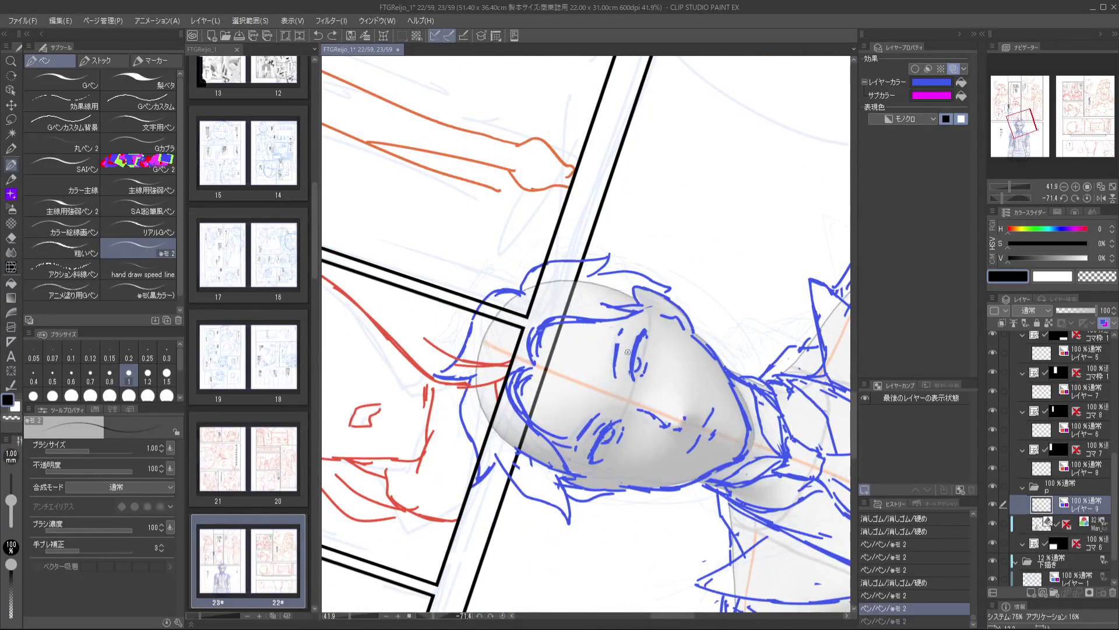
pyautogui.hotkey('ctrl', 'alt', '0')
pyautogui.scroll(-2, 659, 291)
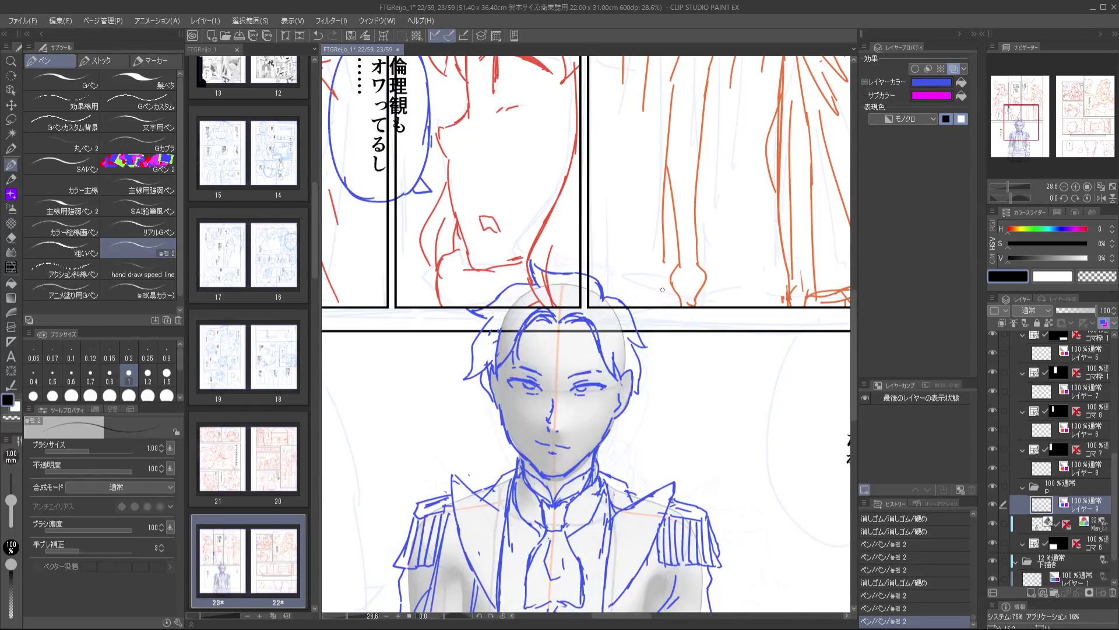
pyautogui.scroll(5, 618, 350)
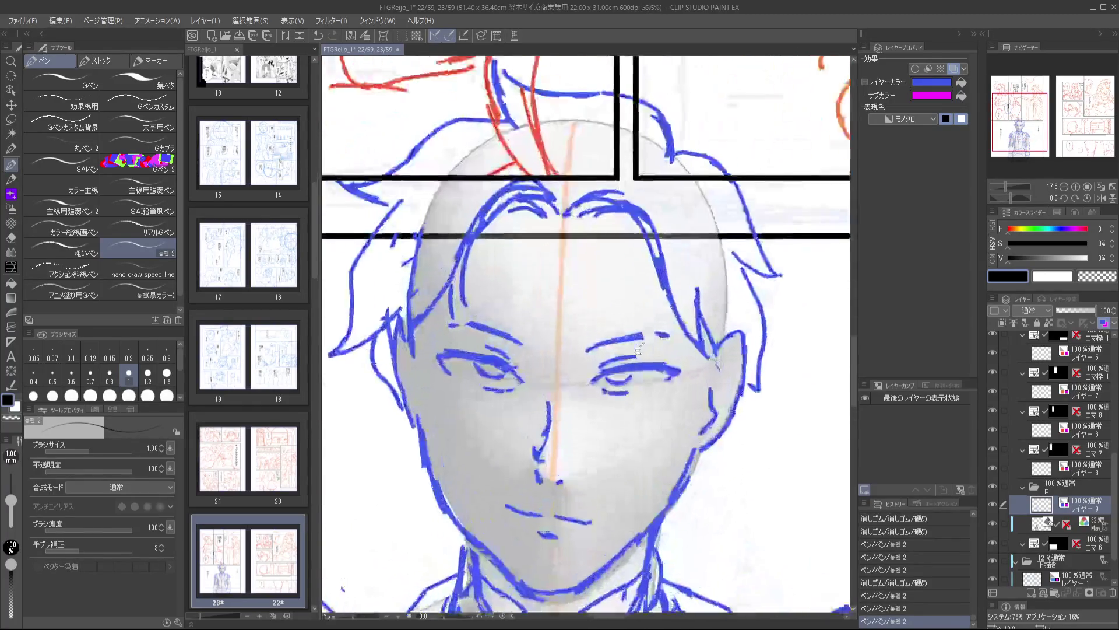
# Step: Lasso the right eye, shift it into place with Layer Move, and deselect
pyautogui.press('m')
pyautogui.moveTo(616, 372)
pyautogui.mouseDown()
pyautogui.moveTo(624, 380)
pyautogui.moveTo(641, 369)
pyautogui.moveTo(625, 378)
pyautogui.mouseUp()
pyautogui.press('k')
pyautogui.hotkey('ctrl', 'd')
pyautogui.scroll(-3, 592, 354)
pyautogui.scroll(-2, 591, 354)
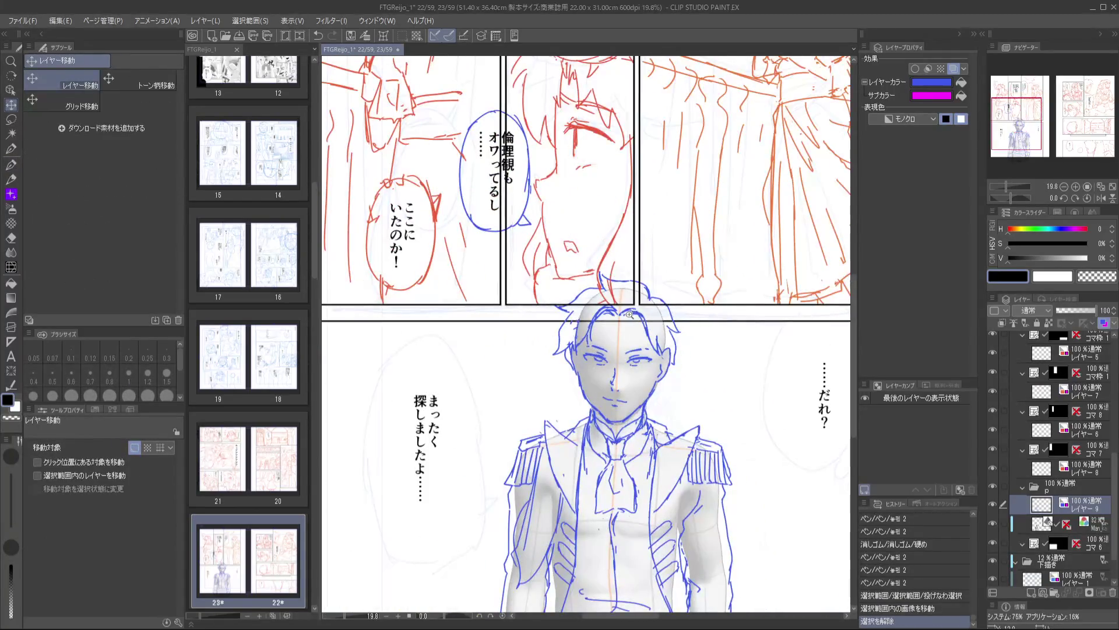
pyautogui.scroll(5, 636, 359)
# Step: Erase and redraw the lines around the left eye
pyautogui.press('e')
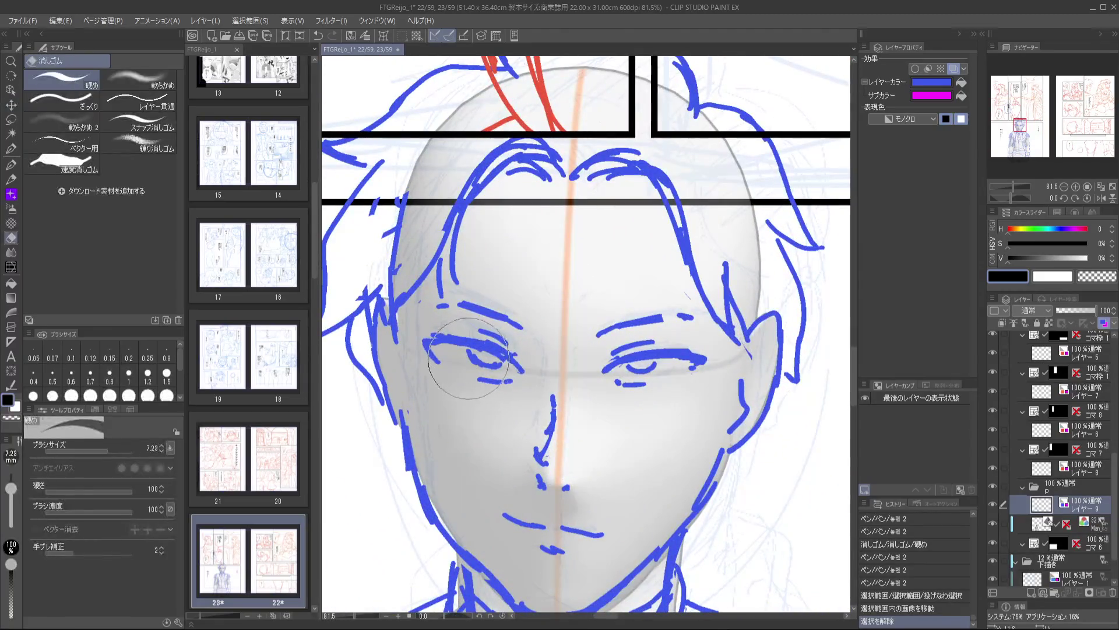
pyautogui.moveTo(483, 367)
pyautogui.mouseDown()
pyautogui.moveTo(461, 350)
pyautogui.moveTo(501, 369)
pyautogui.mouseUp()
pyautogui.press('p')
pyautogui.hotkey('ctrl', 'z')
pyautogui.moveTo(494, 352); pyautogui.dragTo(506, 361)
pyautogui.scroll(-4, 622, 349)
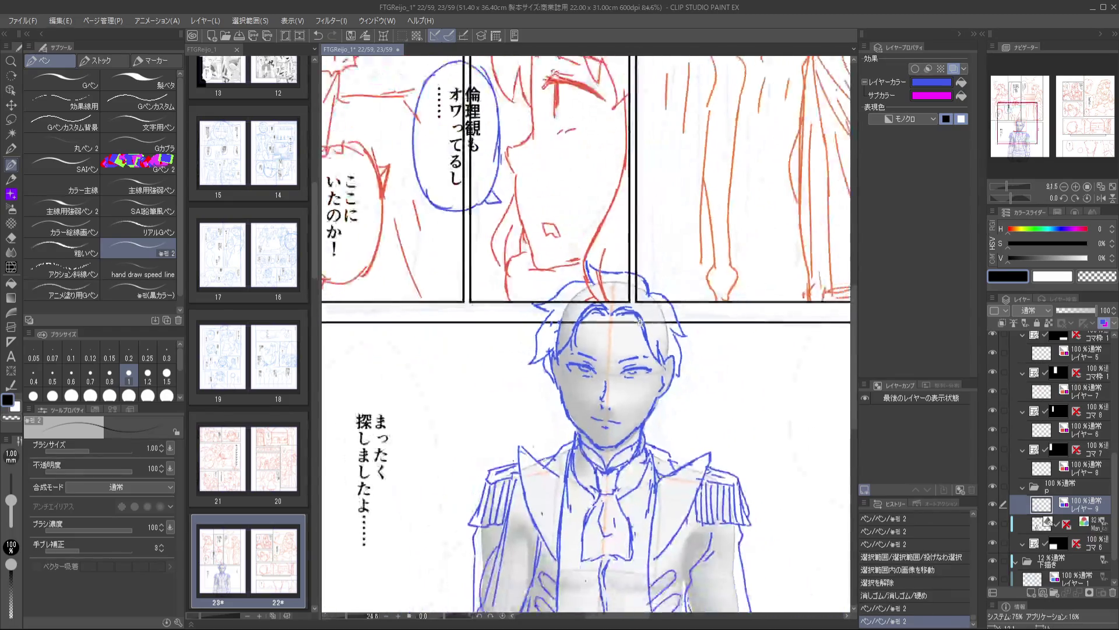
pyautogui.scroll(-2, 621, 350)
pyautogui.scroll(4, 622, 350)
# Step: Erase and redraw the face lines between the eyes
pyautogui.press('e')
pyautogui.moveTo(636, 352)
pyautogui.mouseDown()
pyautogui.moveTo(628, 358)
pyautogui.moveTo(646, 356)
pyautogui.mouseUp()
pyautogui.press('p')
pyautogui.hotkey('ctrl', 'z')
pyautogui.moveTo(642, 353); pyautogui.dragTo(648, 355)
pyautogui.scroll(-4, 645, 338)
pyautogui.scroll(4, 642, 355)
pyautogui.press('e')
pyautogui.moveTo(621, 367)
pyautogui.mouseDown()
pyautogui.moveTo(627, 391)
pyautogui.moveTo(621, 374)
pyautogui.moveTo(641, 358)
pyautogui.mouseUp()
pyautogui.press('p')
# Step: Redraw the nose, reshaping the top of the nose line
pyautogui.press('e')
pyautogui.press('p')
pyautogui.press('e')
pyautogui.press('p')
pyautogui.scroll(-3, 665, 275)
pyautogui.scroll(3, 641, 324)
pyautogui.press('e')
pyautogui.press('p')
pyautogui.press('e')
pyautogui.moveTo(641, 321)
pyautogui.mouseDown()
pyautogui.moveTo(640, 347)
pyautogui.moveTo(702, 348)
pyautogui.mouseUp()
pyautogui.press('p')
# Step: Add short strokes along the right and left cheek contours
pyautogui.scroll(-2, 635, 330)
pyautogui.moveTo(699, 344); pyautogui.dragTo(703, 354)
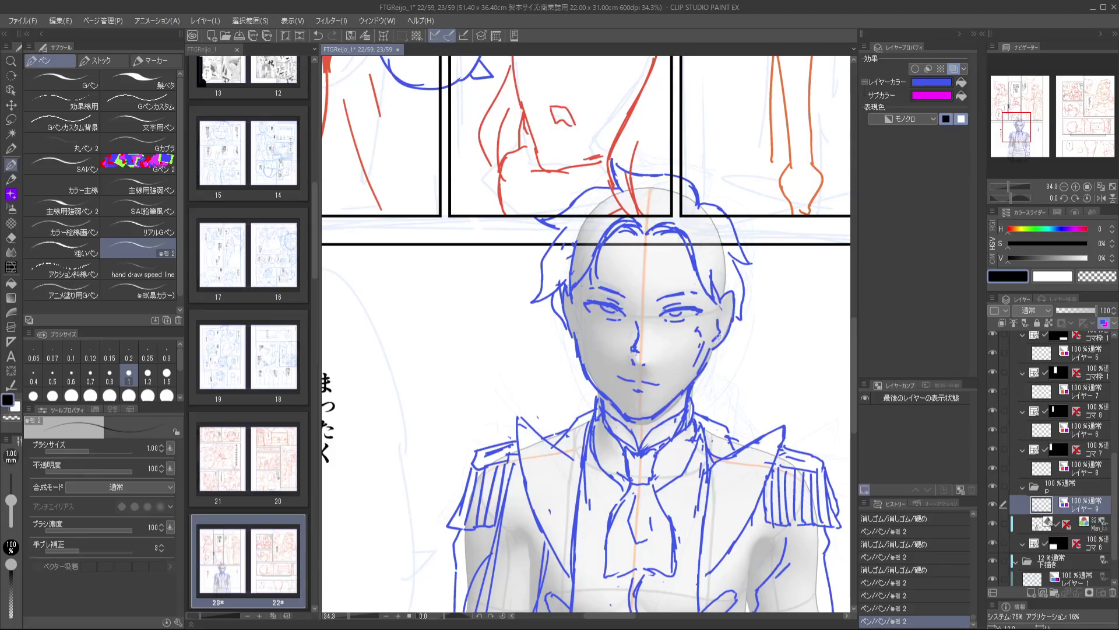
pyautogui.moveTo(582, 330)
pyautogui.mouseDown()
pyautogui.moveTo(587, 358)
pyautogui.moveTo(580, 333)
pyautogui.mouseUp()
pyautogui.scroll(-4, 610, 292)
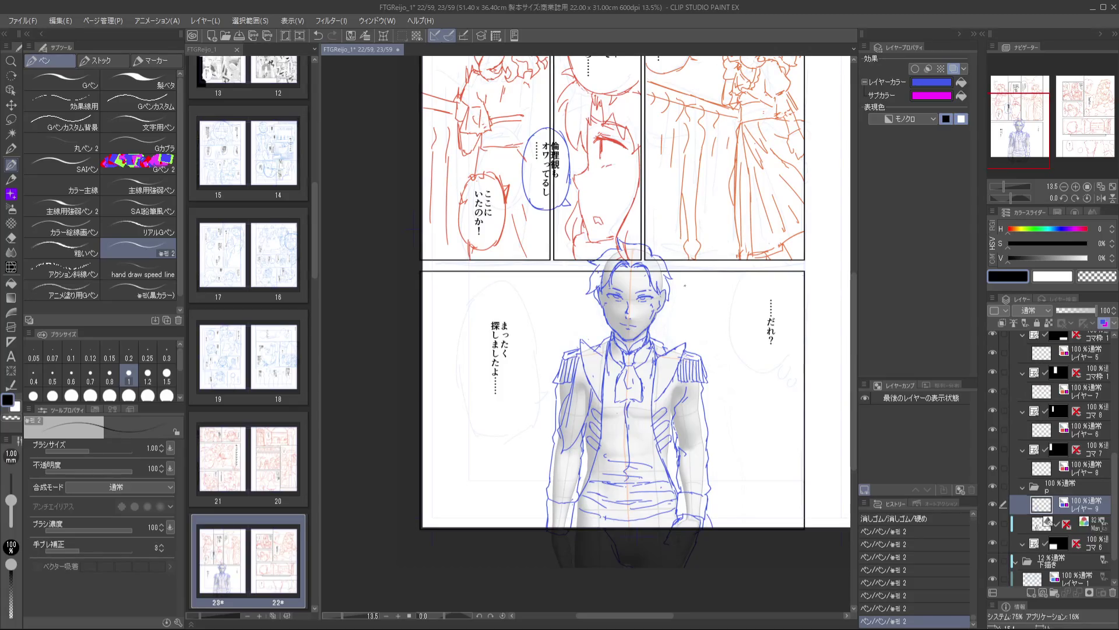
# Step: Lasso the left wrist, move it down slightly, and redraw the wrist and hip lines
pyautogui.scroll(-2, 609, 433)
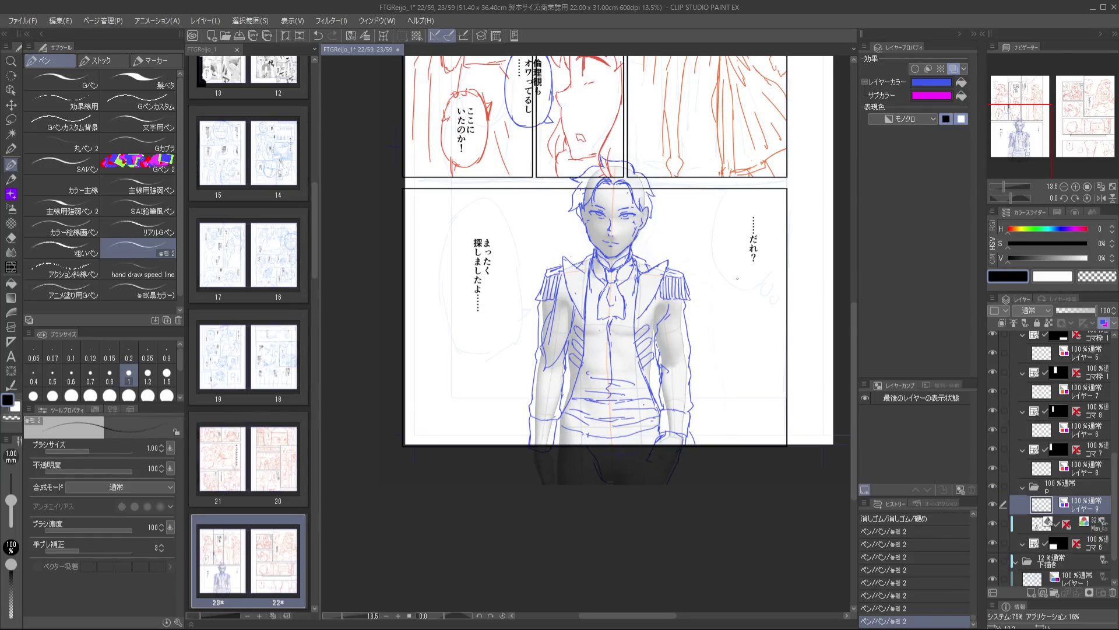
pyautogui.scroll(2, 539, 420)
pyautogui.press('m')
pyautogui.moveTo(524, 390)
pyautogui.mouseDown()
pyautogui.moveTo(568, 424)
pyautogui.moveTo(580, 397)
pyautogui.moveTo(521, 451)
pyautogui.moveTo(565, 450)
pyautogui.mouseUp()
pyautogui.press('k')
pyautogui.hotkey('ctrl', 'd')
pyautogui.press('e')
pyautogui.press('p')
pyautogui.press('e')
pyautogui.press('p')
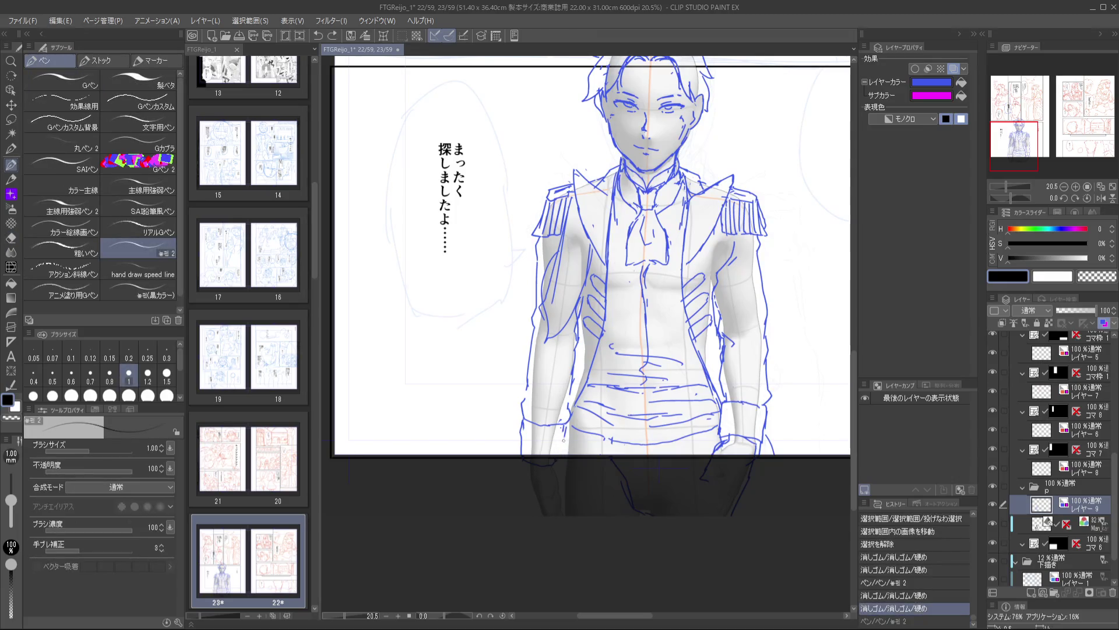
pyautogui.moveTo(527, 378)
pyautogui.mouseDown()
pyautogui.moveTo(527, 399)
pyautogui.moveTo(571, 408)
pyautogui.mouseUp()
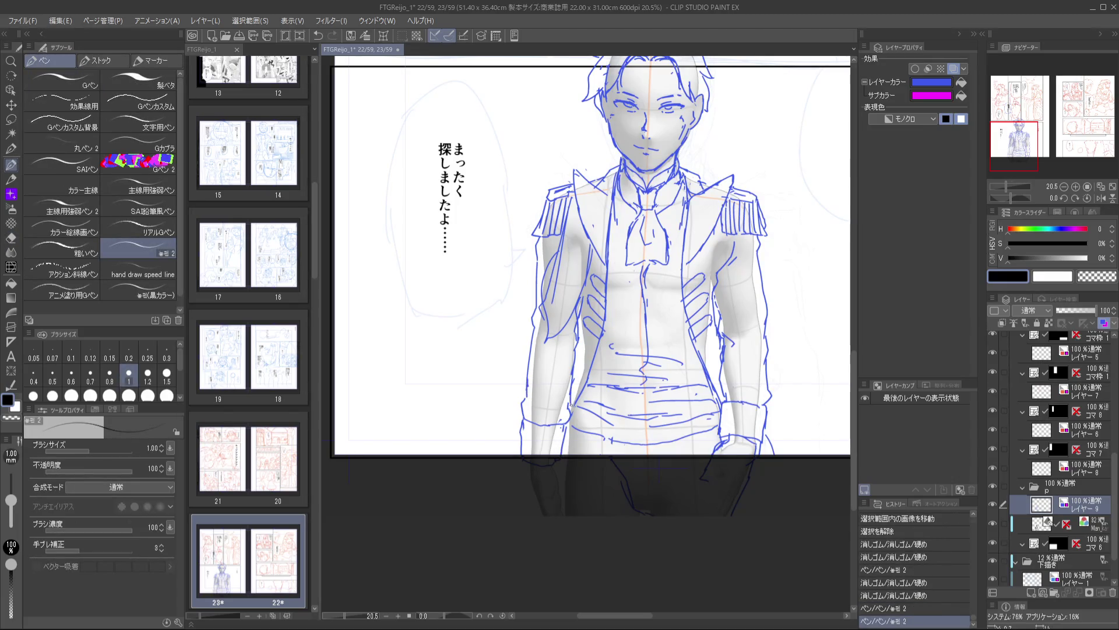
# Step: Zoom out to the whole figure, erasing stray lines and adding short strokes
pyautogui.hotkey('ctrl', '-')
pyautogui.moveTo(703, 321); pyautogui.dragTo(683, 332)
pyautogui.scroll(4, 684, 333)
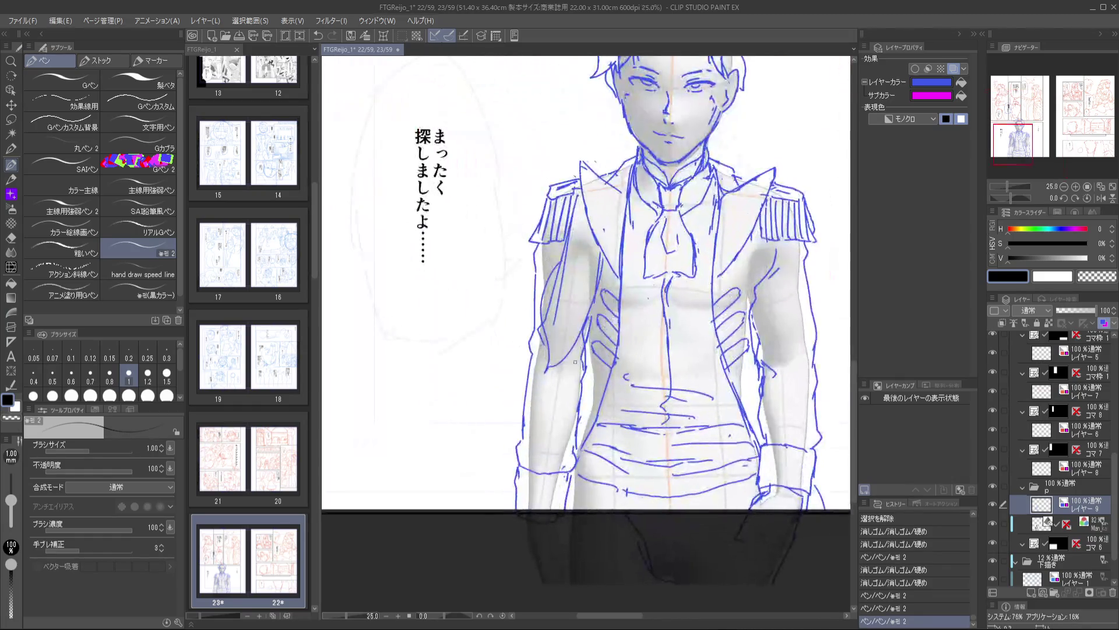
pyautogui.moveTo(564, 362); pyautogui.dragTo(567, 372)
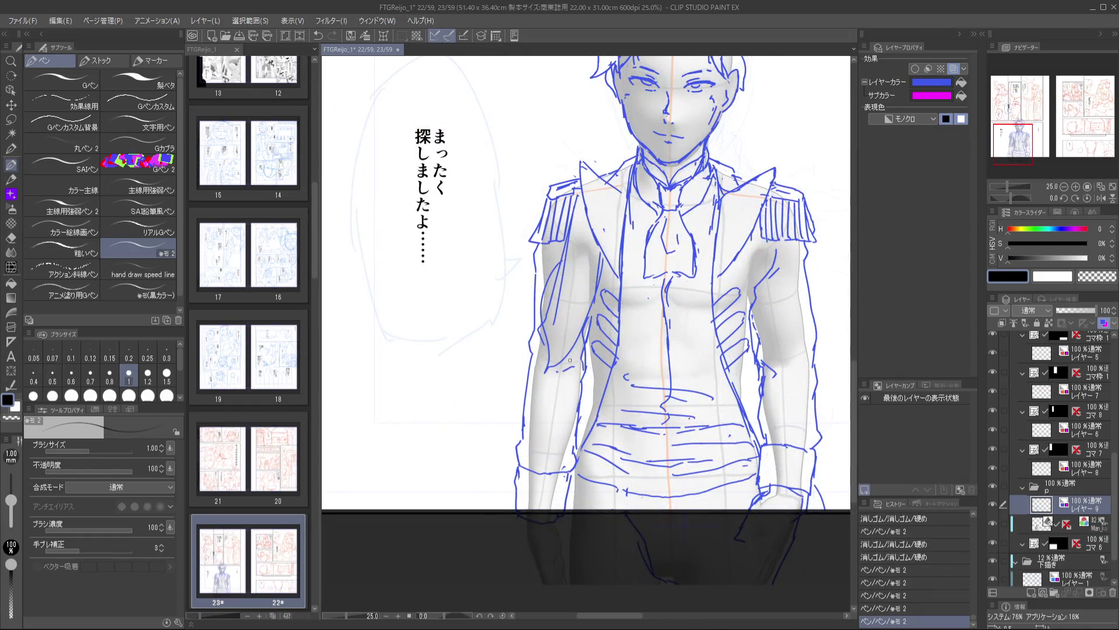
pyautogui.scroll(-2, 567, 372)
pyautogui.moveTo(624, 393); pyautogui.dragTo(576, 446)
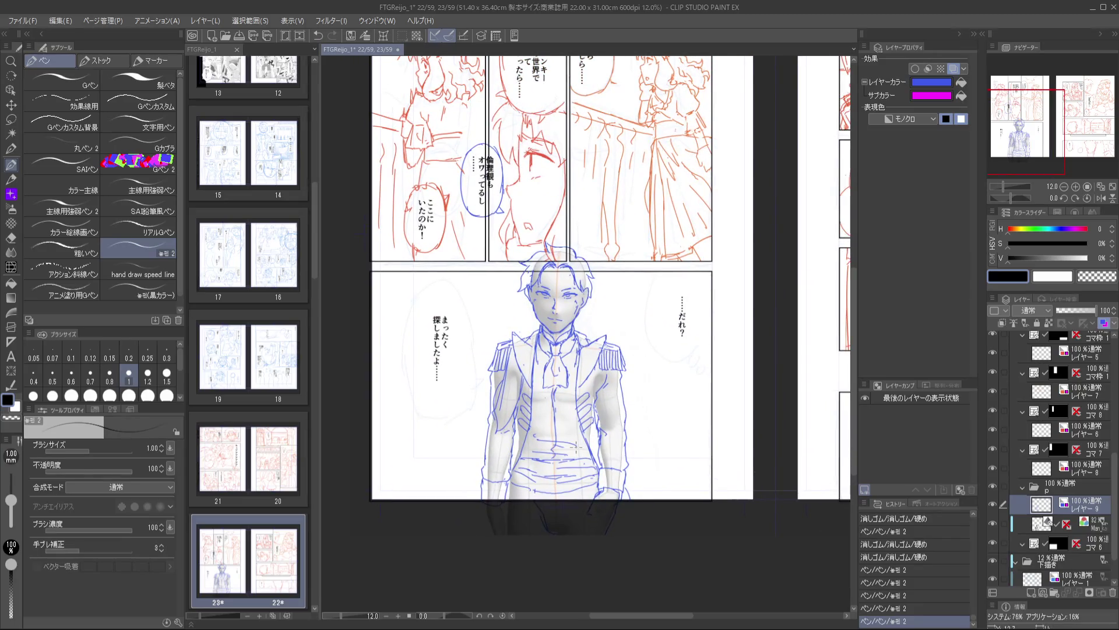
pyautogui.scroll(2, 594, 405)
pyautogui.press('e')
pyautogui.moveTo(595, 393); pyautogui.dragTo(600, 441)
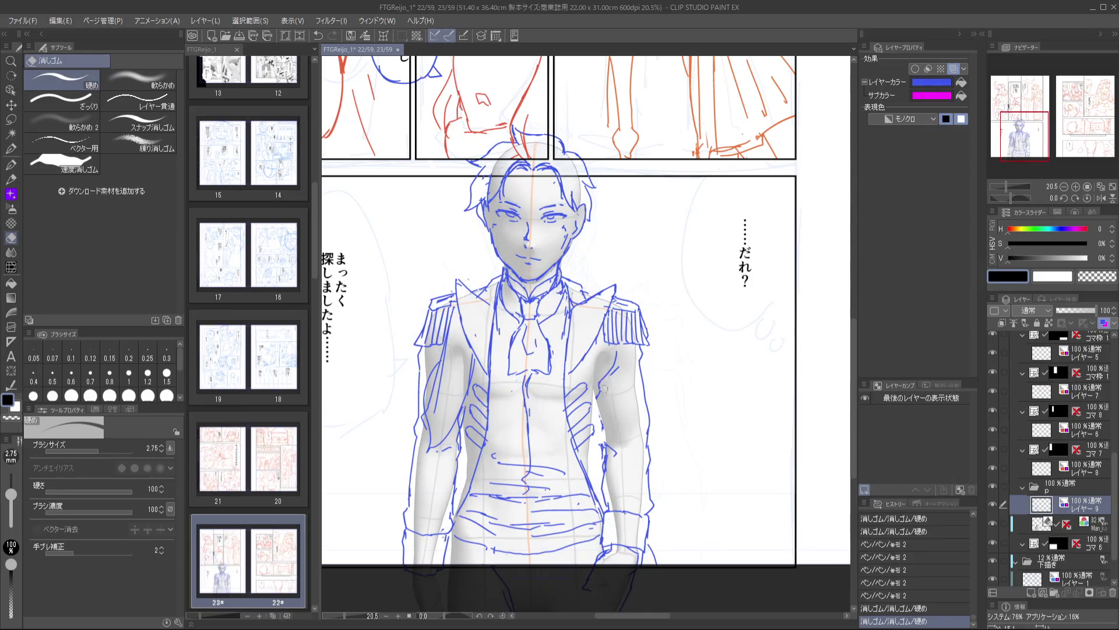
pyautogui.moveTo(598, 391); pyautogui.dragTo(610, 402)
pyautogui.press('p')
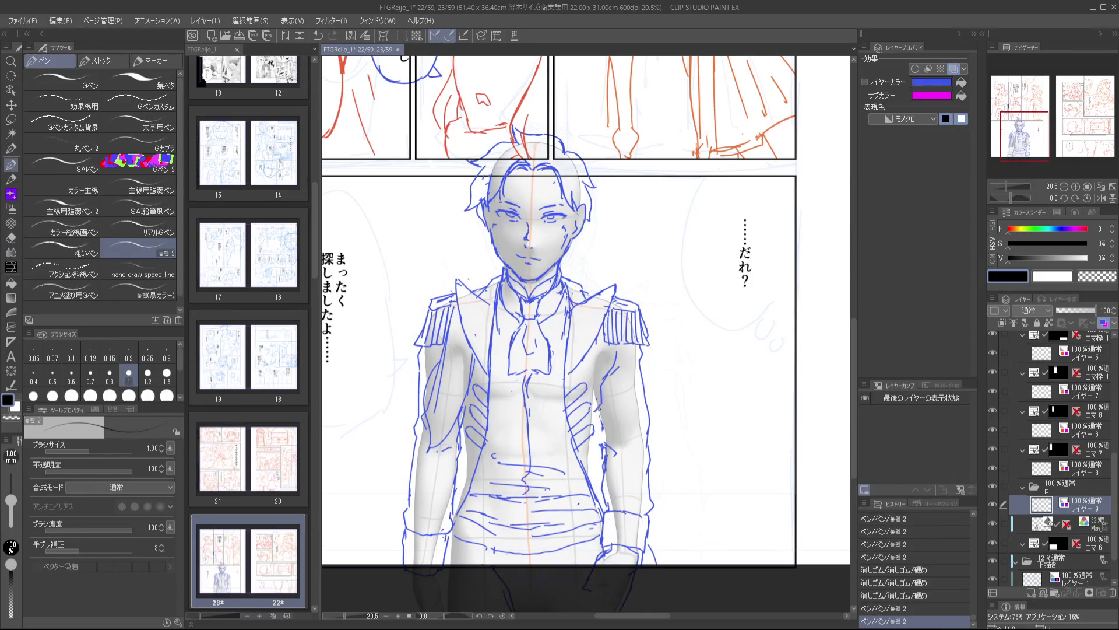
pyautogui.moveTo(601, 448)
pyautogui.mouseDown()
pyautogui.moveTo(608, 436)
pyautogui.moveTo(608, 487)
pyautogui.mouseUp()
# Step: Erase two stray lines on the lower figure and add a short stroke
pyautogui.press('e')
pyautogui.press('p')
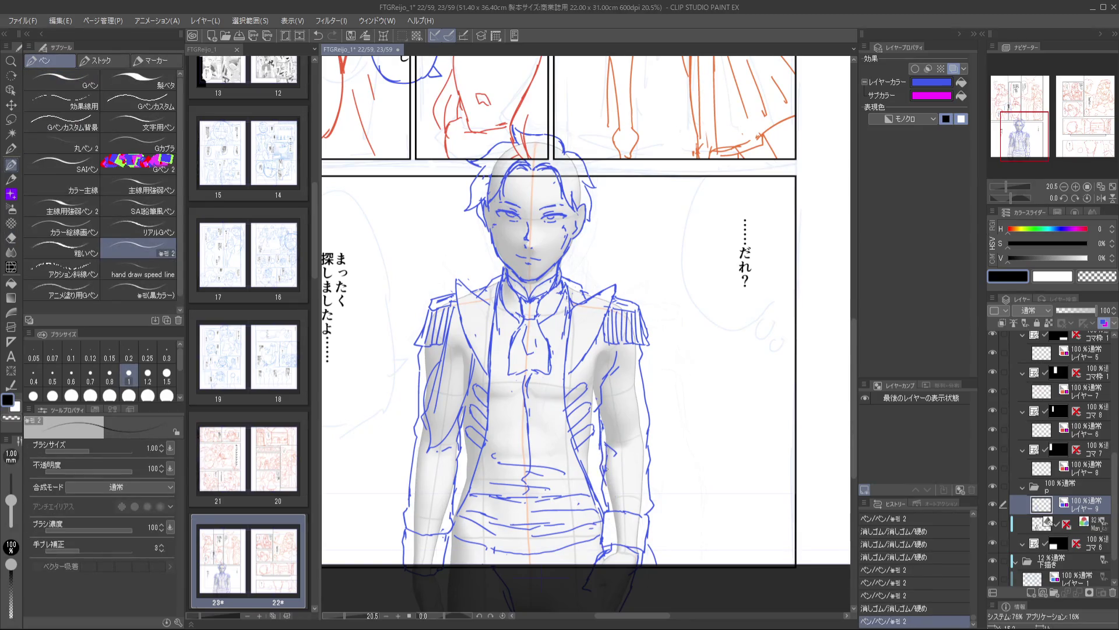
pyautogui.press('e')
pyautogui.moveTo(657, 560); pyautogui.dragTo(647, 543)
pyautogui.moveTo(641, 494); pyautogui.dragTo(644, 486)
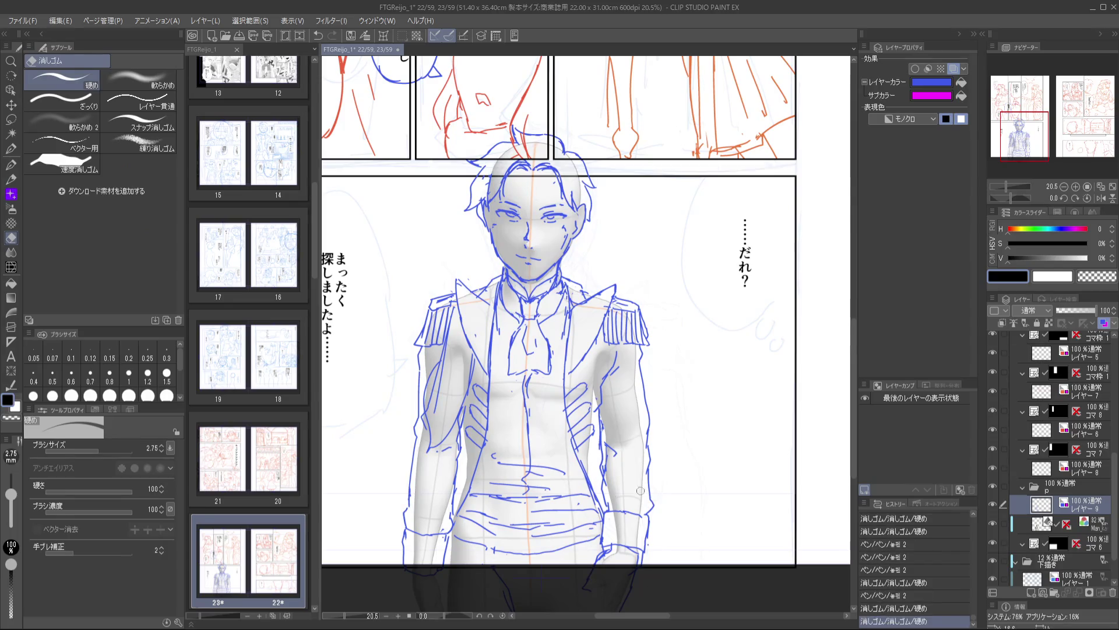
pyautogui.press('p')
pyautogui.moveTo(682, 570); pyautogui.dragTo(680, 559)
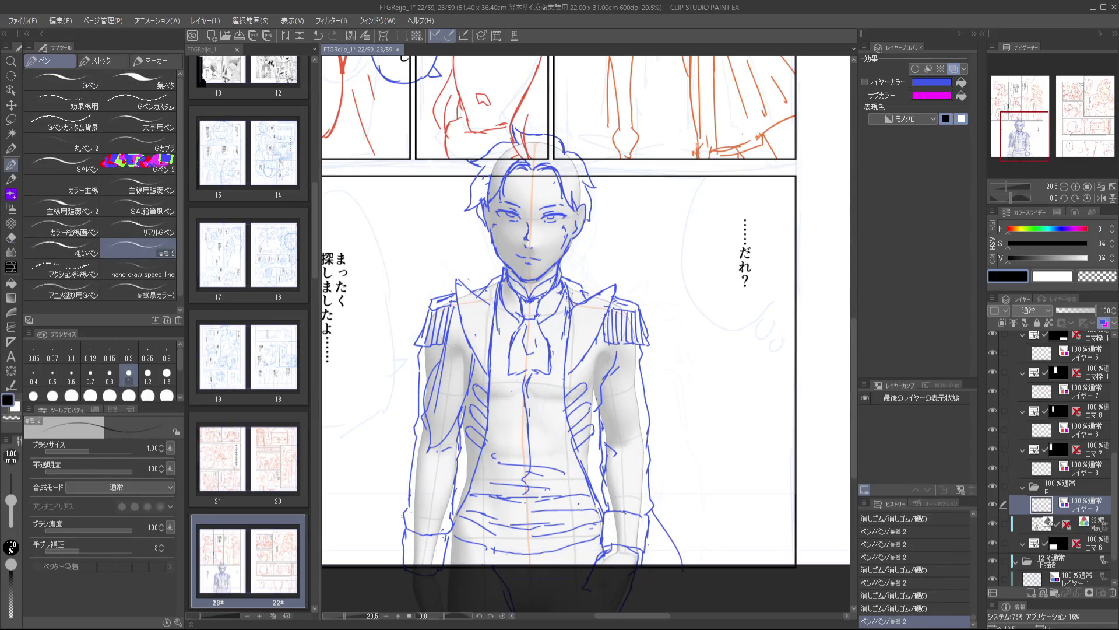
# Step: Redraw the strokes along the left arm and add a stroke near the right hand
pyautogui.moveTo(439, 461)
pyautogui.mouseDown()
pyautogui.moveTo(381, 516)
pyautogui.moveTo(413, 494)
pyautogui.mouseUp()
pyautogui.hotkey('ctrl', 'z')
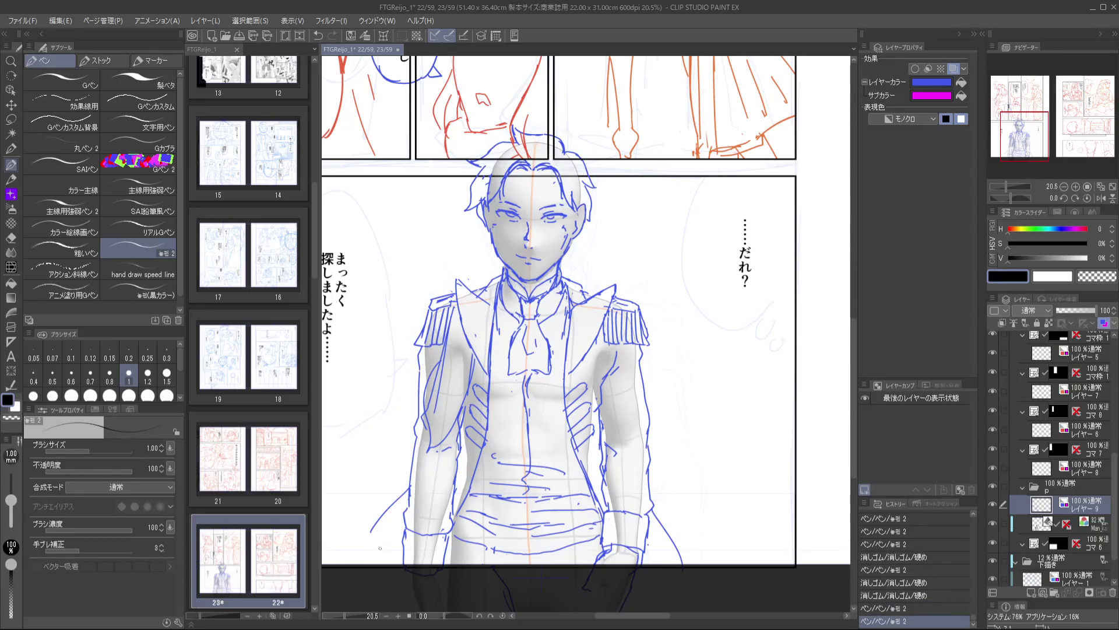
pyautogui.moveTo(398, 527)
pyautogui.mouseDown()
pyautogui.moveTo(351, 565)
pyautogui.moveTo(383, 512)
pyautogui.mouseUp()
pyautogui.scroll(-2, 640, 357)
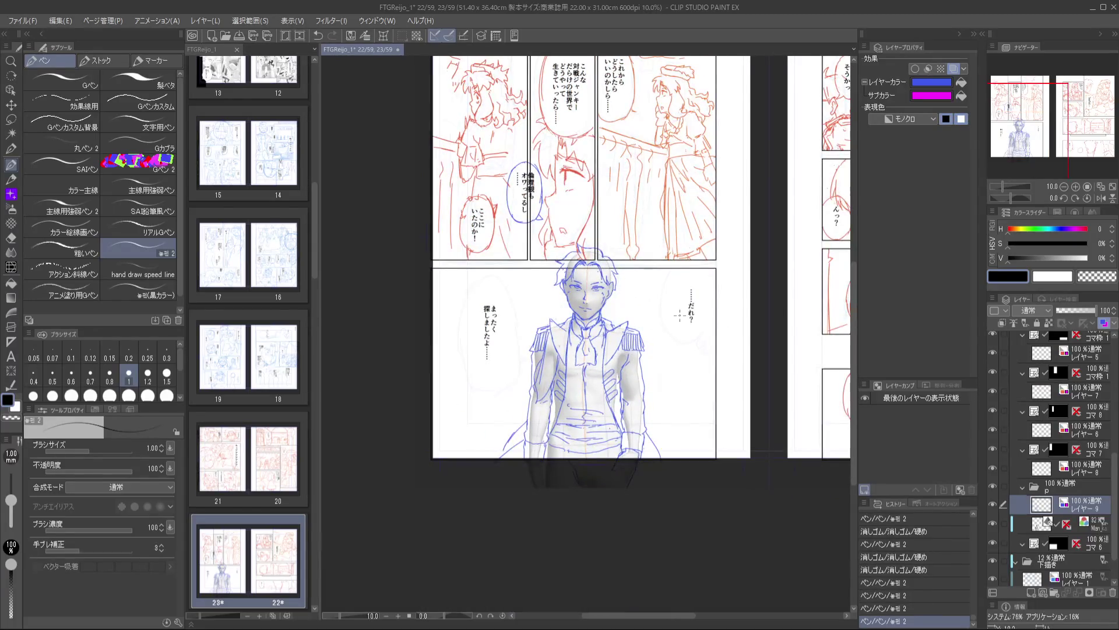
pyautogui.moveTo(652, 440); pyautogui.dragTo(645, 458)
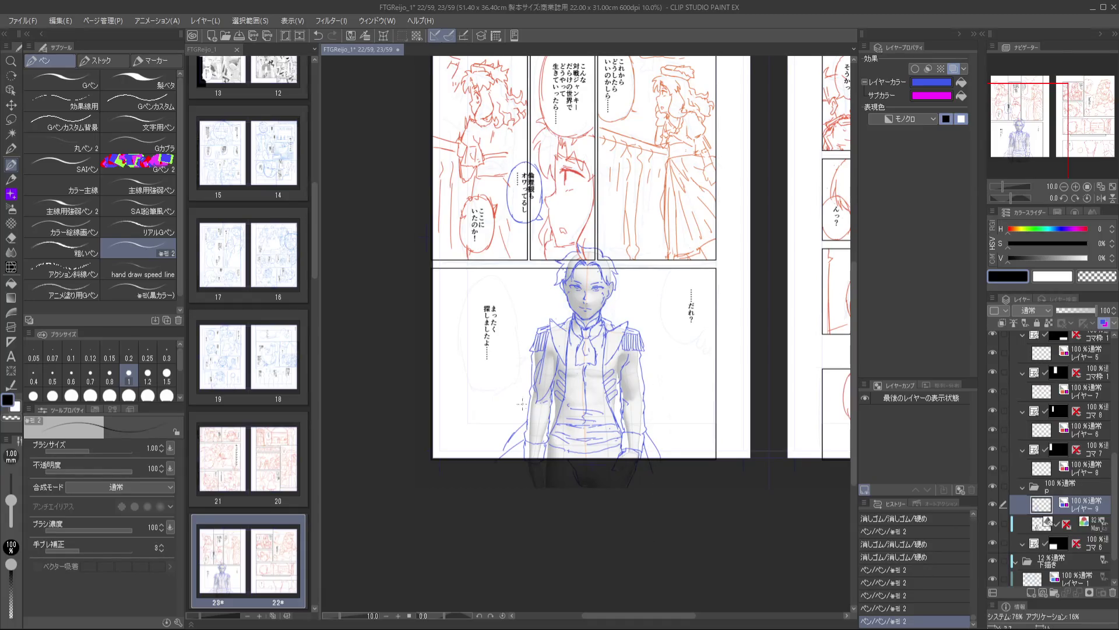
pyautogui.scroll(2, 539, 423)
# Step: Erase small marks near the hand and add a final short stroke
pyautogui.press('e')
pyautogui.moveTo(514, 434)
pyautogui.mouseDown()
pyautogui.moveTo(529, 448)
pyautogui.moveTo(487, 469)
pyautogui.mouseUp()
pyautogui.press('p')
pyautogui.moveTo(696, 351); pyautogui.dragTo(690, 359)
pyautogui.moveTo(614, 251); pyautogui.dragTo(600, 324)
# Step: Move the まったく探しましたよ text lower in the panel
pyautogui.press('o')
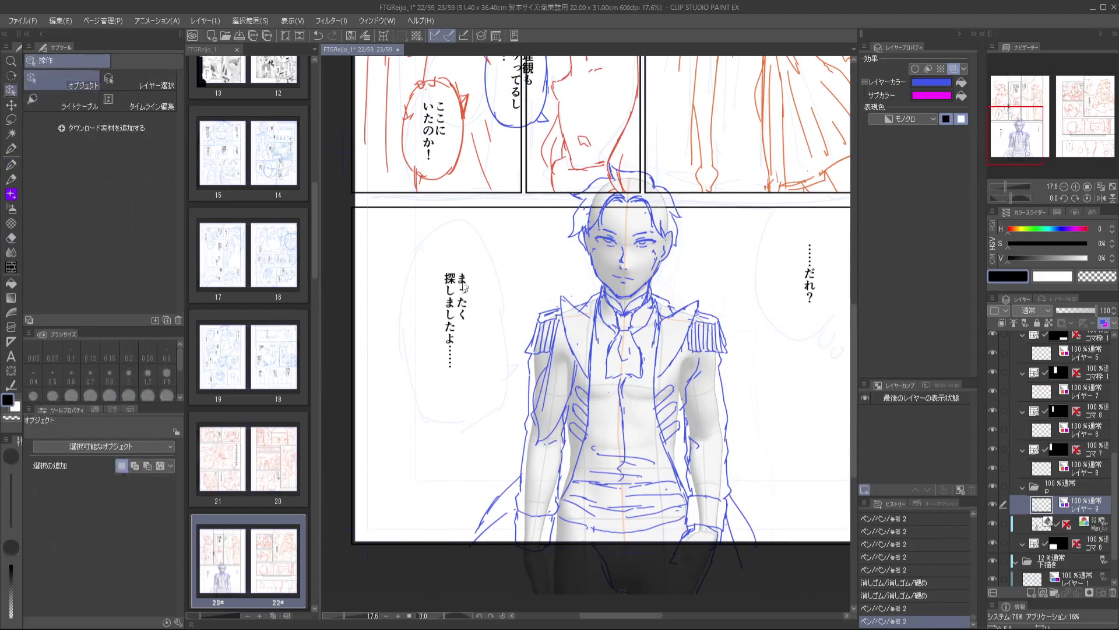
pyautogui.click(466, 285)
pyautogui.moveTo(472, 291)
pyautogui.mouseDown()
pyautogui.moveTo(466, 349)
pyautogui.moveTo(464, 338)
pyautogui.mouseUp()
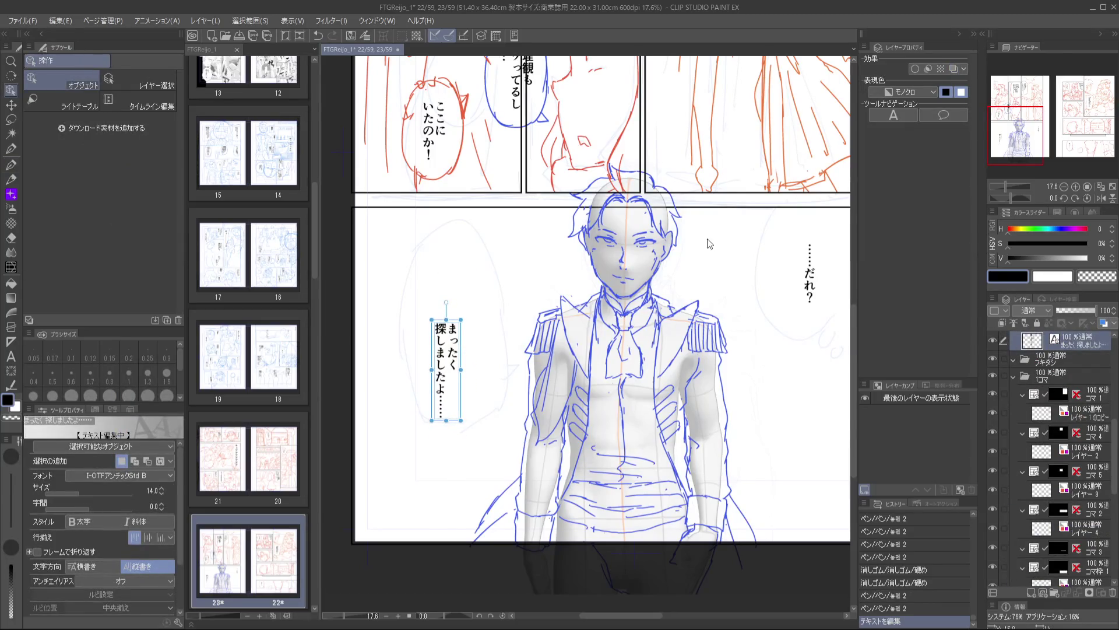
pyautogui.press('p')
pyautogui.moveTo(644, 388); pyautogui.dragTo(619, 421)
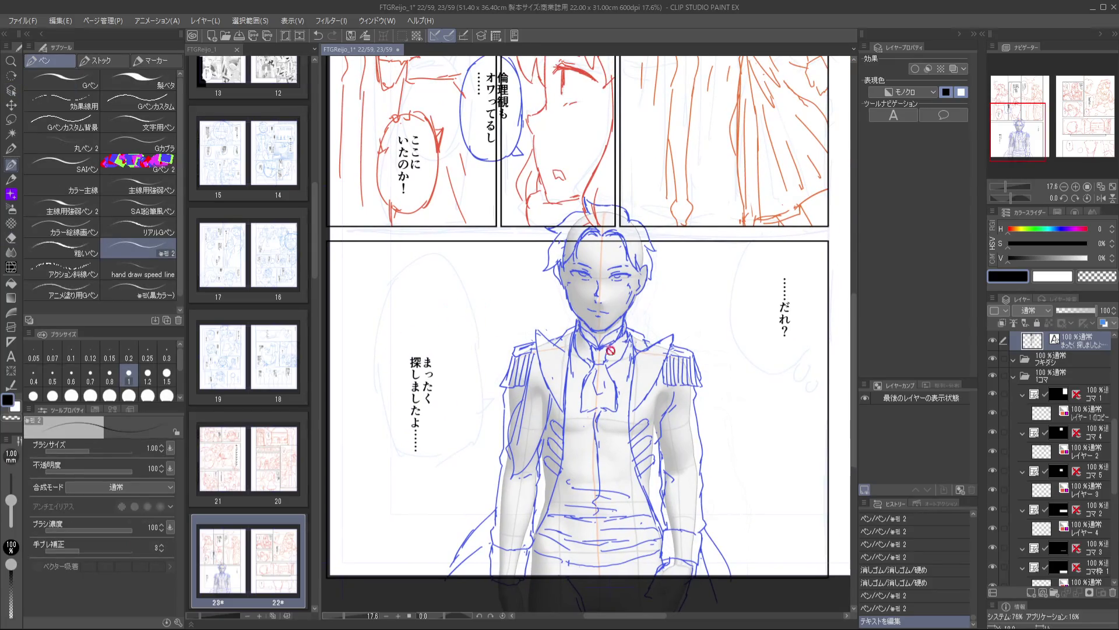
# Step: Make the blue figure's Layer 9 the active layer via Layer Select
pyautogui.press('o')
pyautogui.click(392, 358)
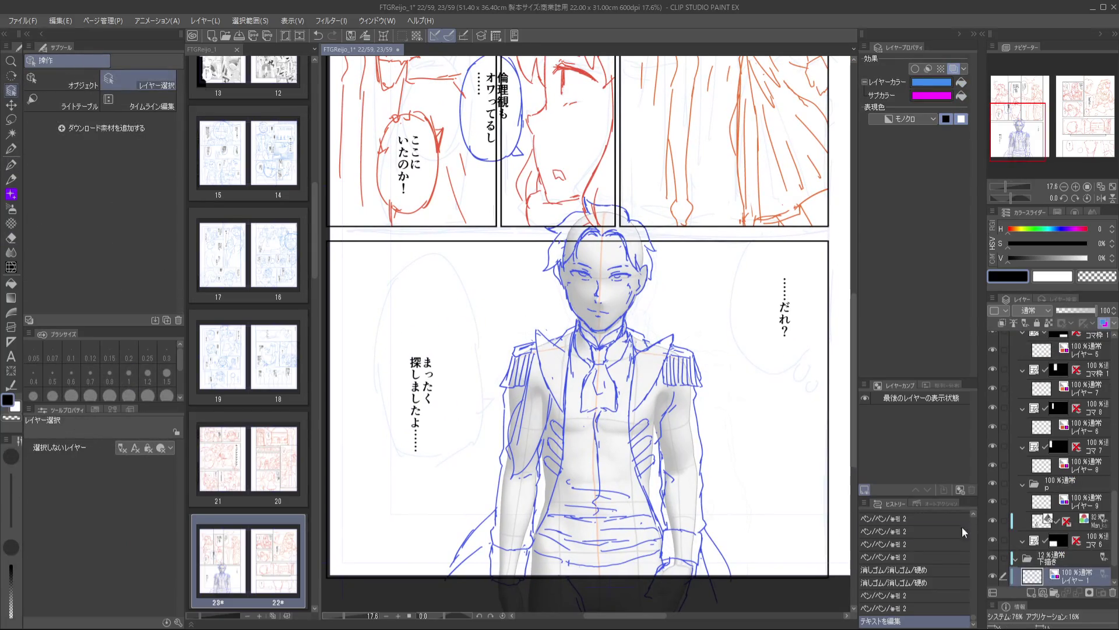
pyautogui.press('p')
pyautogui.click(390, 340)
pyautogui.hotkey('ctrl', 'z')
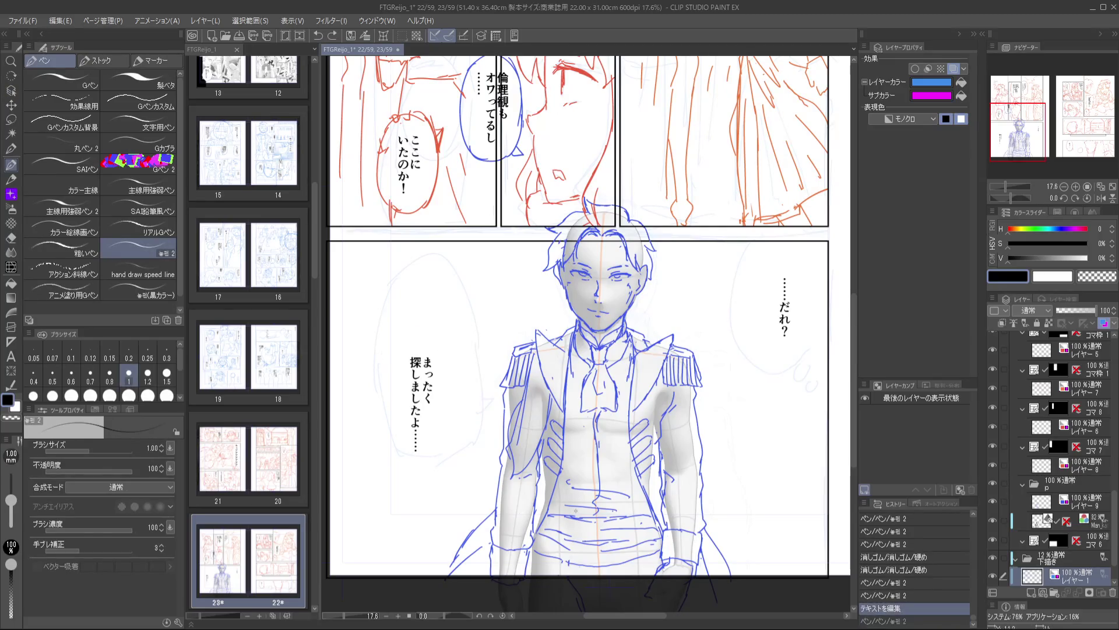
pyautogui.press('o')
pyautogui.click(639, 401)
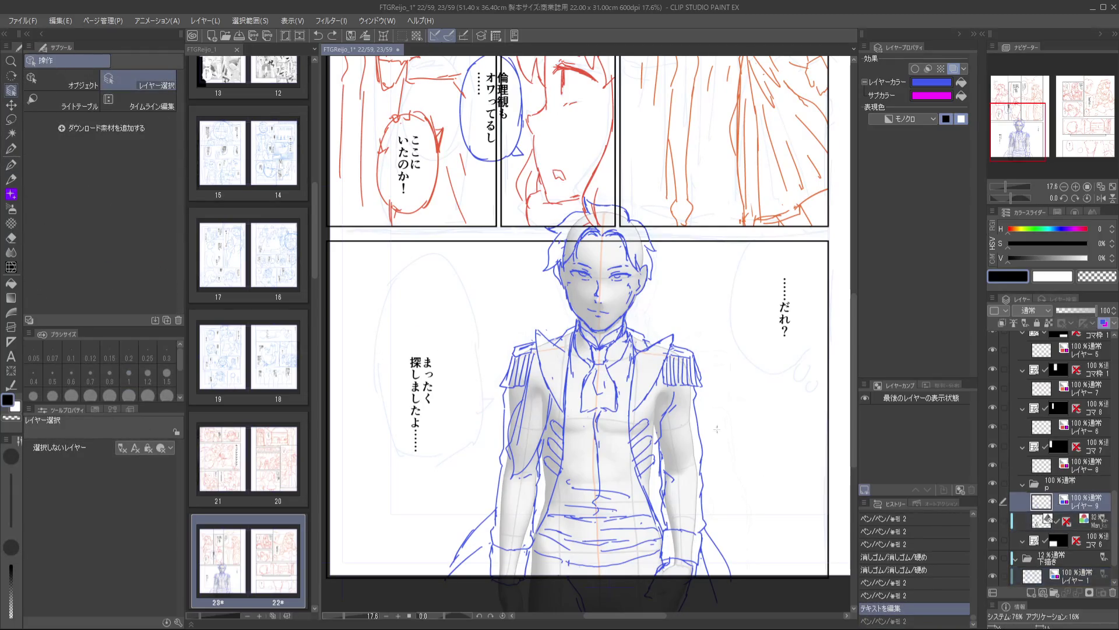
pyautogui.press('p')
# Step: Draw a balloon outline with a tail around まったく探しましたよ
pyautogui.moveTo(377, 373)
pyautogui.mouseDown()
pyautogui.moveTo(428, 334)
pyautogui.moveTo(461, 385)
pyautogui.moveTo(461, 364)
pyautogui.moveTo(464, 445)
pyautogui.moveTo(448, 493)
pyautogui.moveTo(374, 396)
pyautogui.moveTo(380, 485)
pyautogui.moveTo(447, 496)
pyautogui.moveTo(439, 502)
pyautogui.mouseUp()
pyautogui.moveTo(459, 372); pyautogui.dragTo(465, 382)
pyautogui.moveTo(793, 279); pyautogui.dragTo(728, 295)
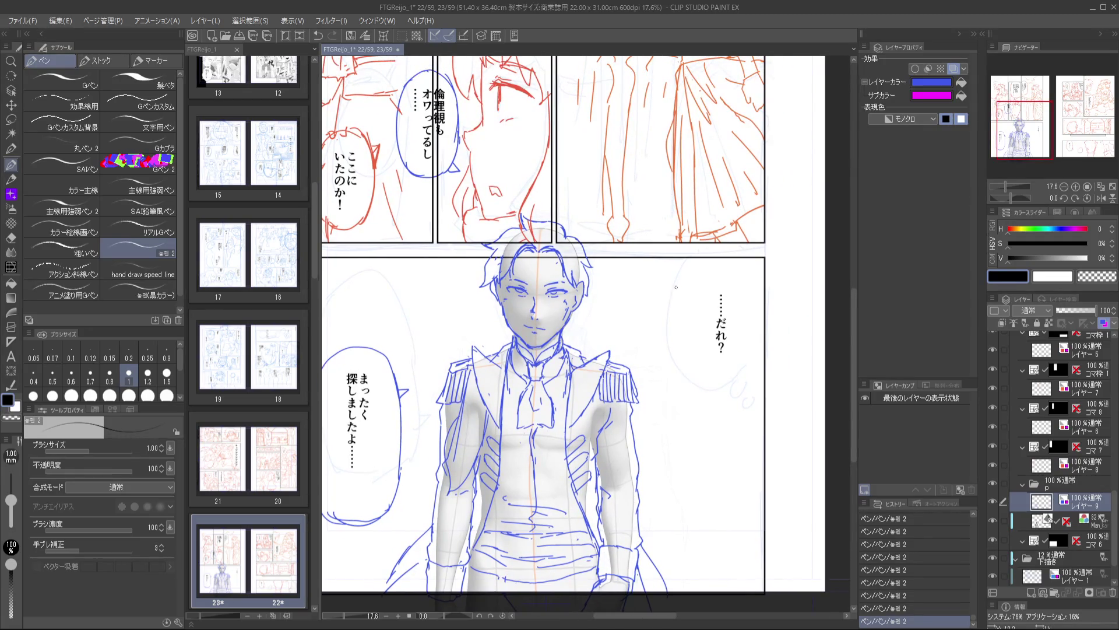
# Step: Draw the balloon outline around だれ?, retrying the left edge several times
pyautogui.scroll(-1, 676, 286)
pyautogui.scroll(-1, 676, 286)
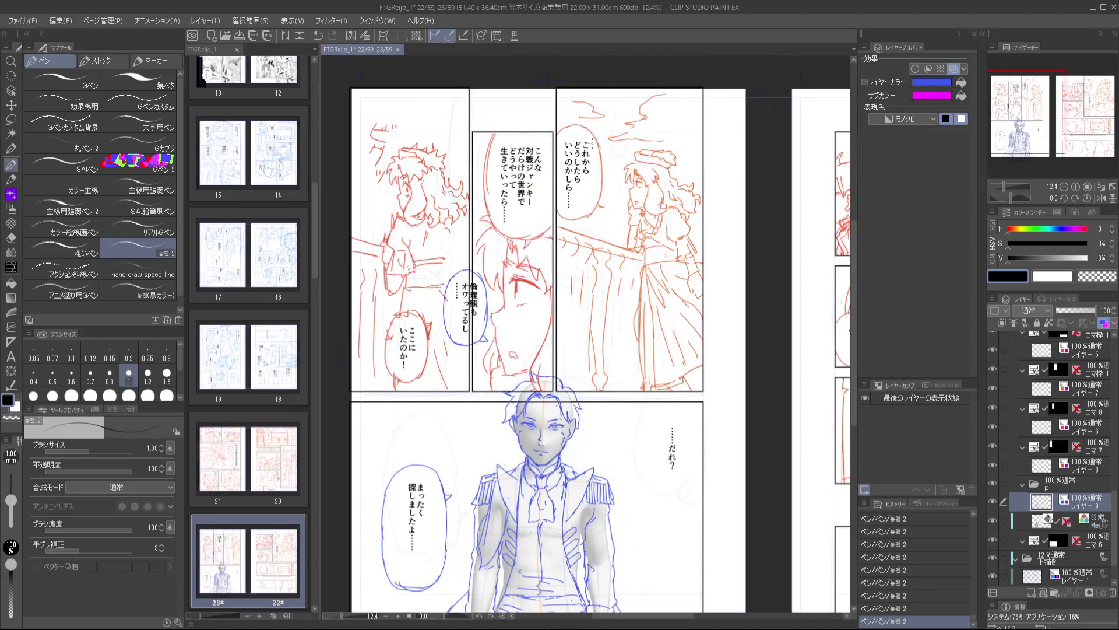
pyautogui.moveTo(643, 423)
pyautogui.mouseDown()
pyautogui.moveTo(631, 461)
pyautogui.moveTo(641, 494)
pyautogui.mouseUp()
pyautogui.hotkey('ctrl', 'z')
pyautogui.moveTo(639, 417); pyautogui.dragTo(641, 502)
pyautogui.hotkey('ctrl', 'z')
pyautogui.moveTo(640, 418)
pyautogui.mouseDown()
pyautogui.moveTo(640, 495)
pyautogui.moveTo(675, 425)
pyautogui.moveTo(682, 495)
pyautogui.moveTo(684, 451)
pyautogui.moveTo(672, 502)
pyautogui.moveTo(688, 508)
pyautogui.mouseUp()
pyautogui.hotkey('ctrl', 'z')
# Step: Fix the lower-right edge and corner of the だれ? balloon
pyautogui.hotkey('ctrl', 'z')
pyautogui.press('e')
pyautogui.press('p')
pyautogui.hotkey('ctrl', 'z')
pyautogui.press('e')
pyautogui.press('p')
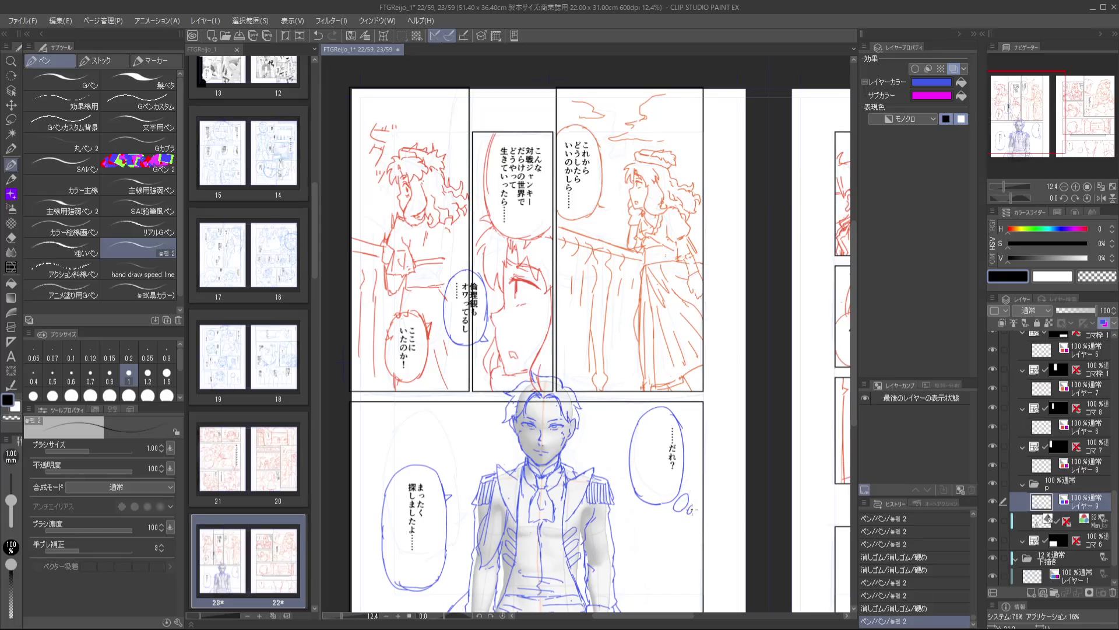
pyautogui.hotkey('ctrl', 'z')
pyautogui.hotkey('ctrl', 'y')
# Step: Nudge the だれ? text layer slightly upward
pyautogui.press('k')
pyautogui.keyDown('ctrl'); pyautogui.click(671, 444); pyautogui.keyUp('ctrl')
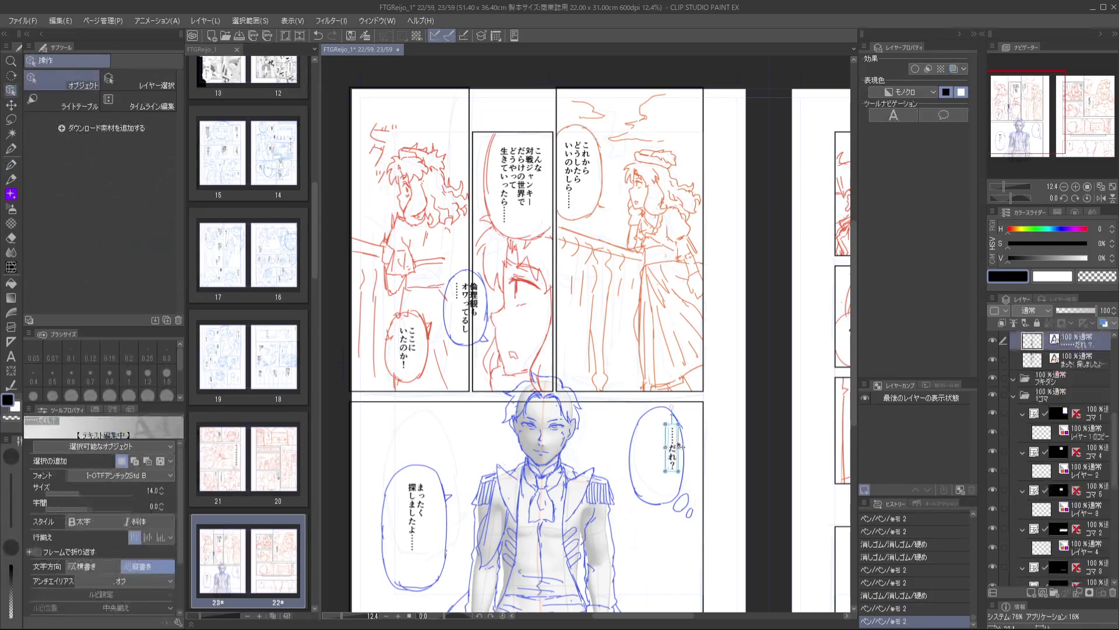
pyautogui.moveTo(663, 458); pyautogui.dragTo(663, 447)
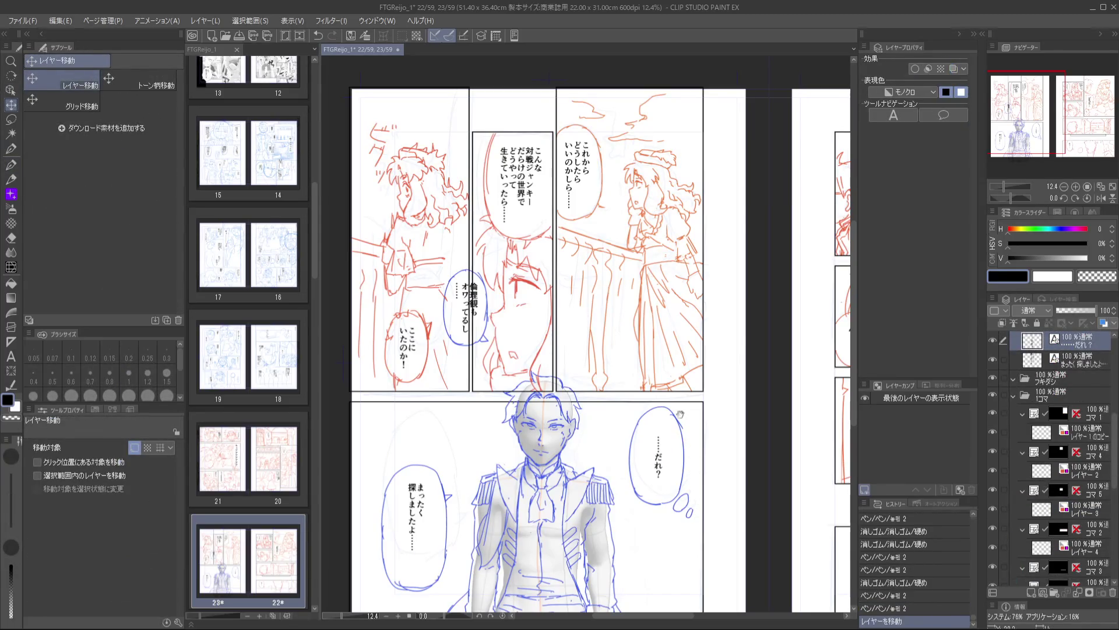
pyautogui.scroll(-3, 428, 415)
# Step: Move the まったく探しましたよ text slightly up
pyautogui.press('o')
pyautogui.doubleClick(429, 415)
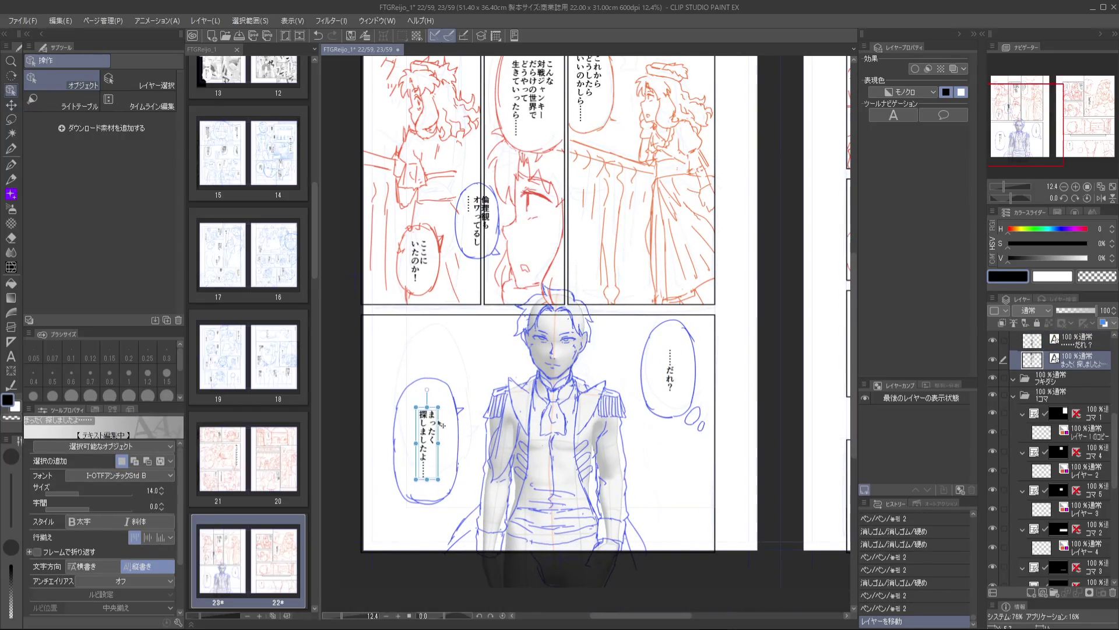
pyautogui.moveTo(699, 273); pyautogui.dragTo(675, 292)
pyautogui.moveTo(416, 440); pyautogui.dragTo(416, 429)
pyautogui.click(394, 382)
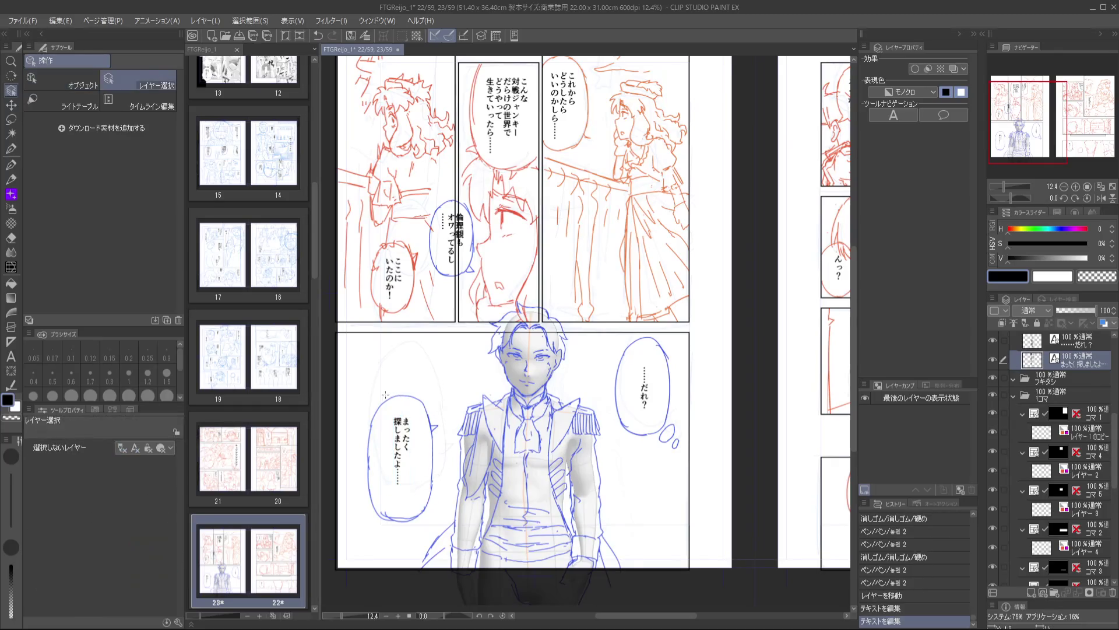
# Step: Lasso the left speech balloon, move it up slightly, and deselect
pyautogui.press('m')
pyautogui.moveTo(394, 383)
pyautogui.mouseDown()
pyautogui.moveTo(453, 458)
pyautogui.moveTo(439, 379)
pyautogui.mouseUp()
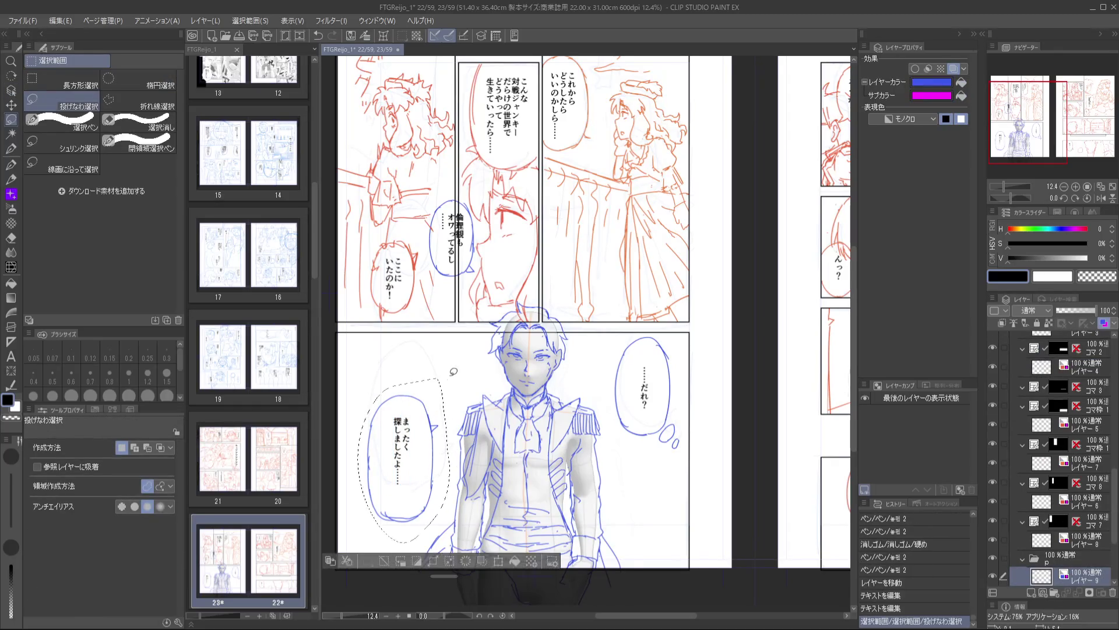
pyautogui.press('k')
pyautogui.moveTo(439, 442); pyautogui.dragTo(438, 430)
pyautogui.hotkey('ctrl', 'd')
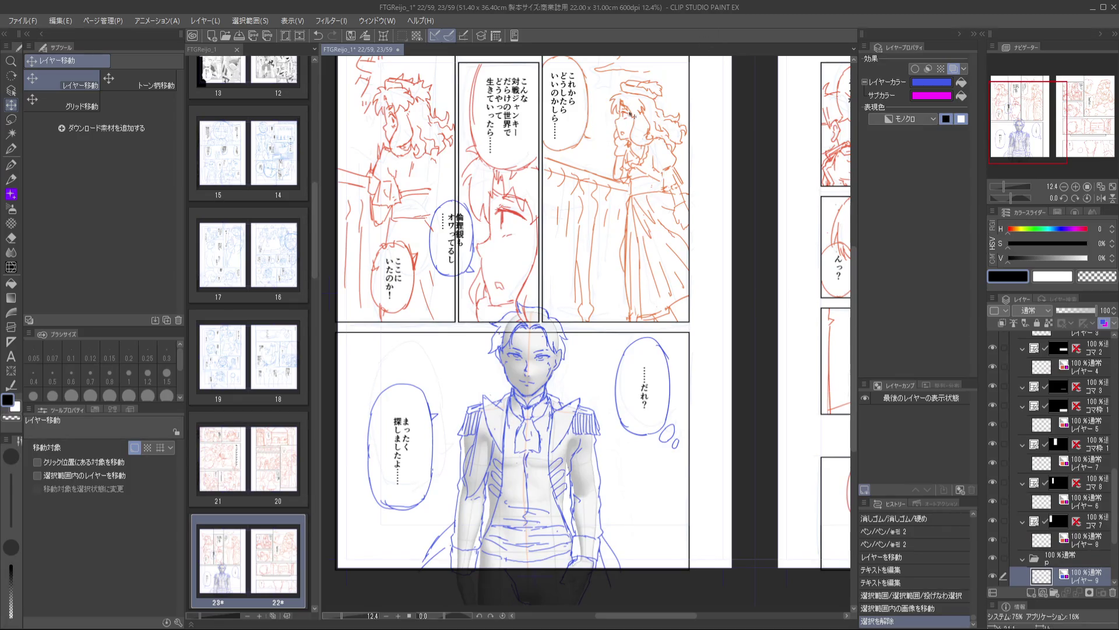
pyautogui.scroll(3, 453, 216)
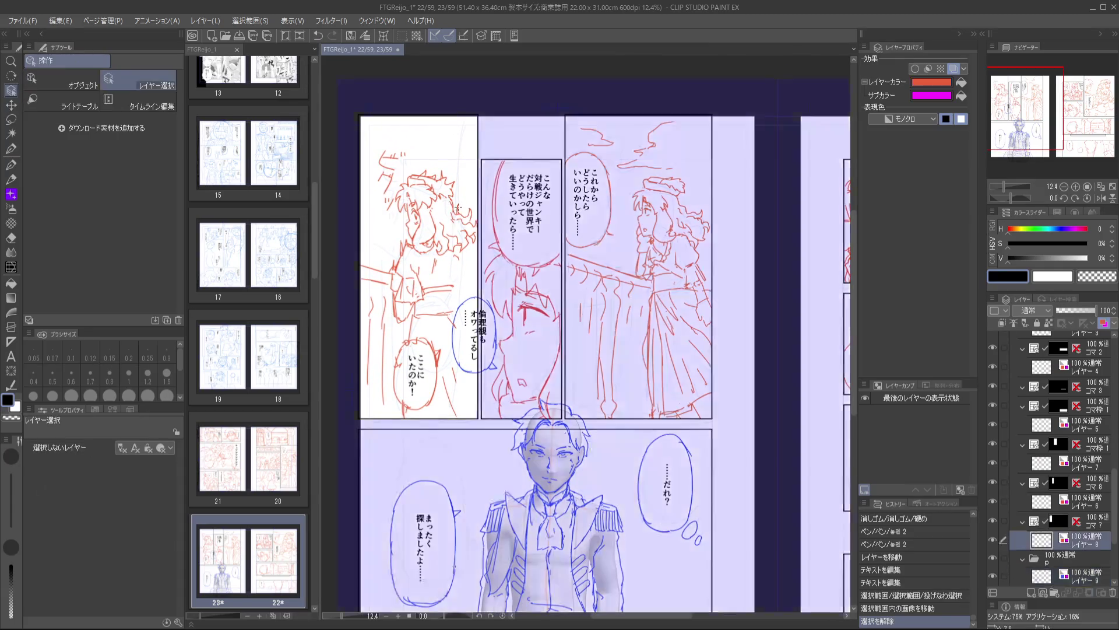
# Step: On Layer 8, try short red pen strokes near the balloon, undoing the stray ones
pyautogui.keyDown('ctrl'); pyautogui.keyDown('shift'); pyautogui.click(473, 161); pyautogui.keyUp('shift'); pyautogui.keyUp('ctrl')
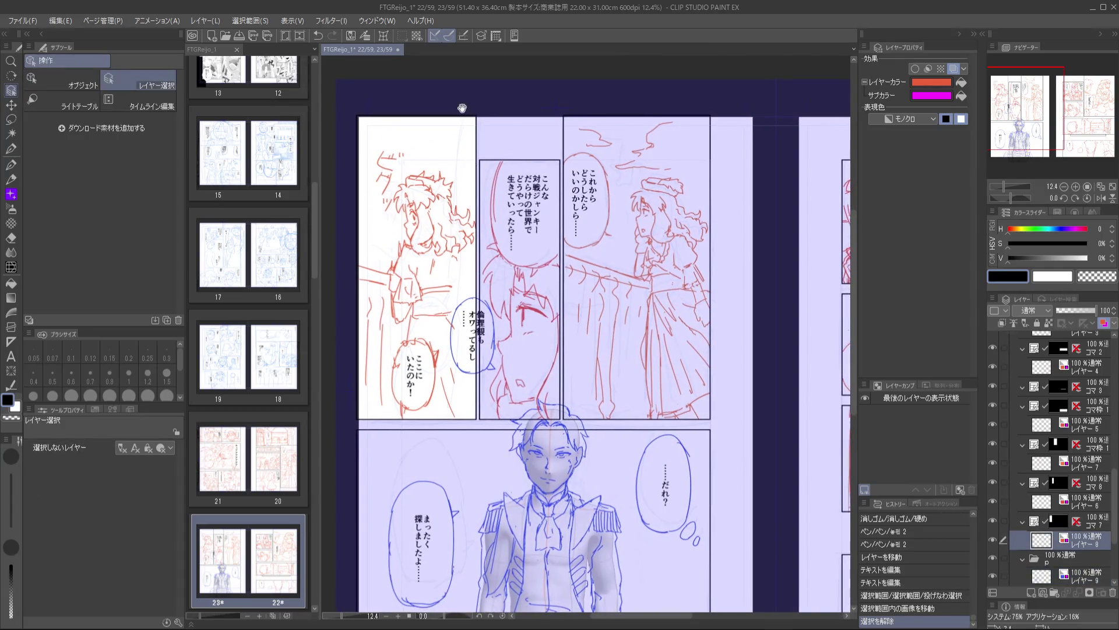
pyautogui.press('p')
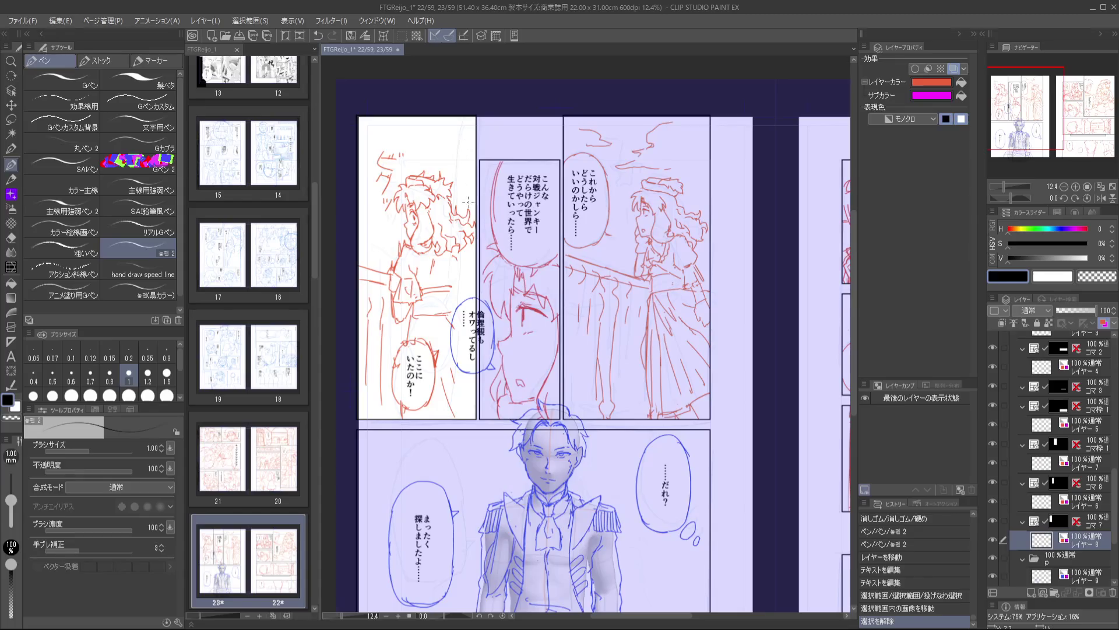
pyautogui.click(466, 254)
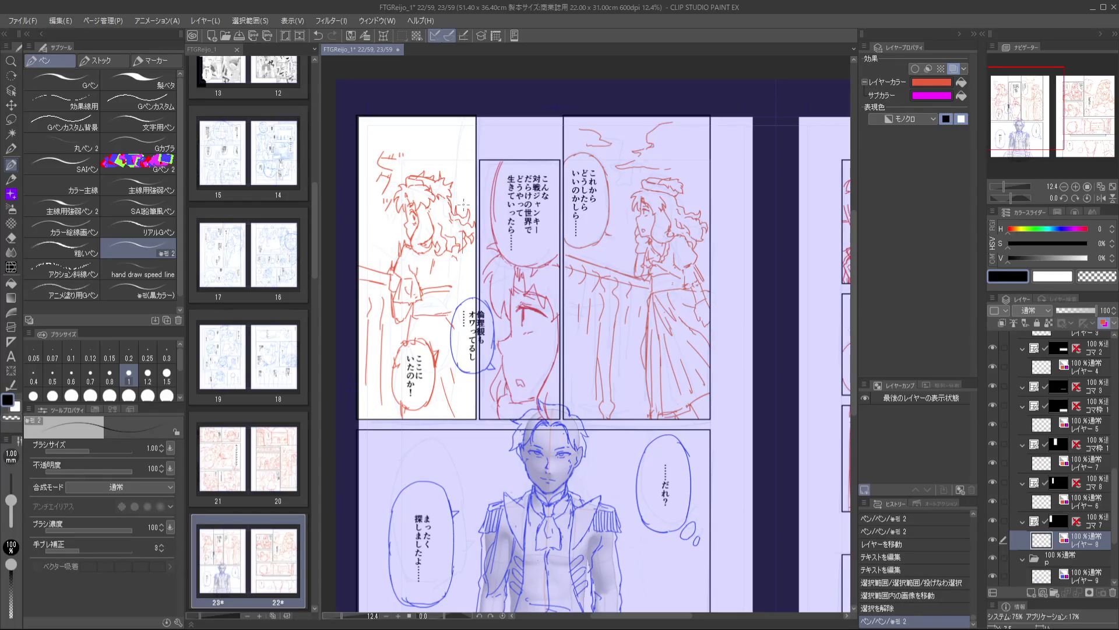
pyautogui.click(464, 259)
pyautogui.hotkey('ctrl', 'z')
pyautogui.moveTo(460, 265); pyautogui.dragTo(457, 285)
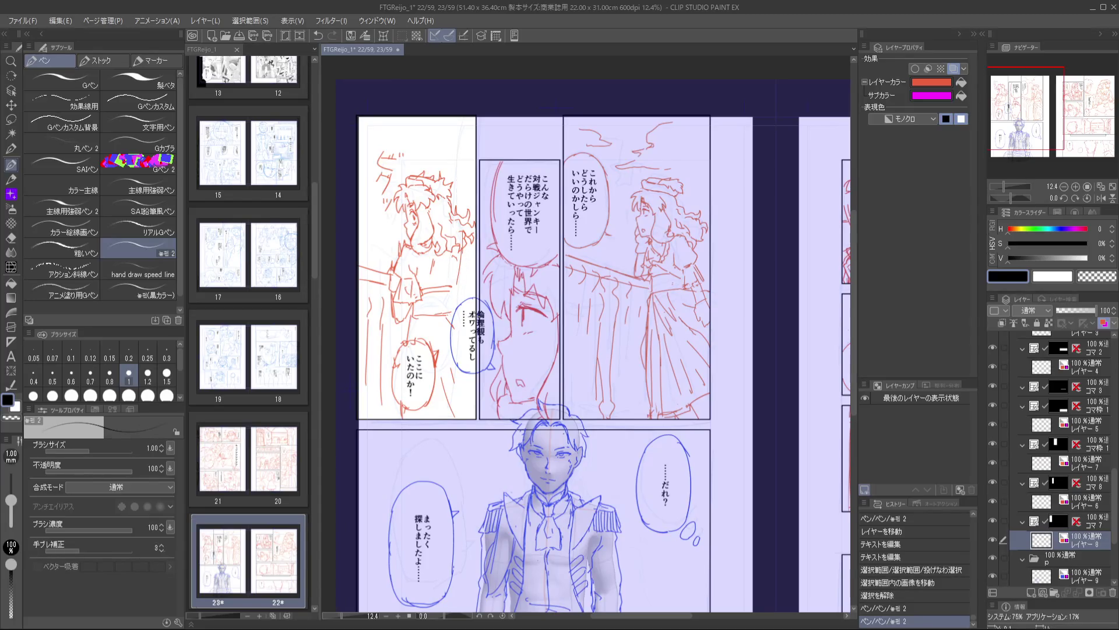
pyautogui.hotkey('ctrl', 'z')
pyautogui.hotkey('ctrl', 'z')
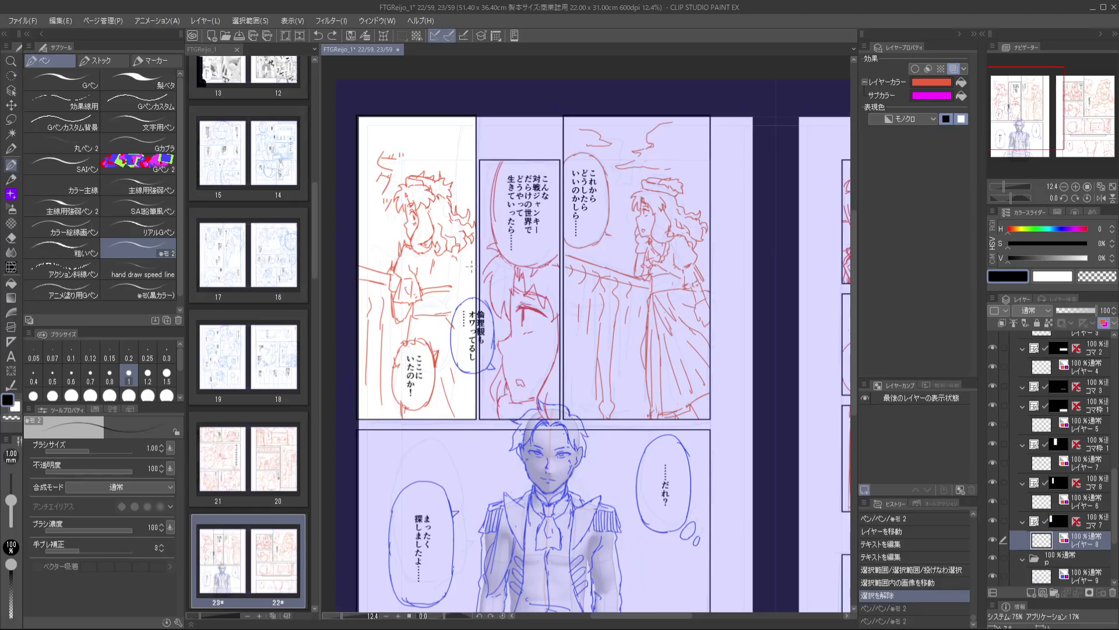
pyautogui.moveTo(468, 237); pyautogui.dragTo(464, 307)
pyautogui.hotkey('ctrl', 'z')
pyautogui.moveTo(465, 250); pyautogui.dragTo(460, 301)
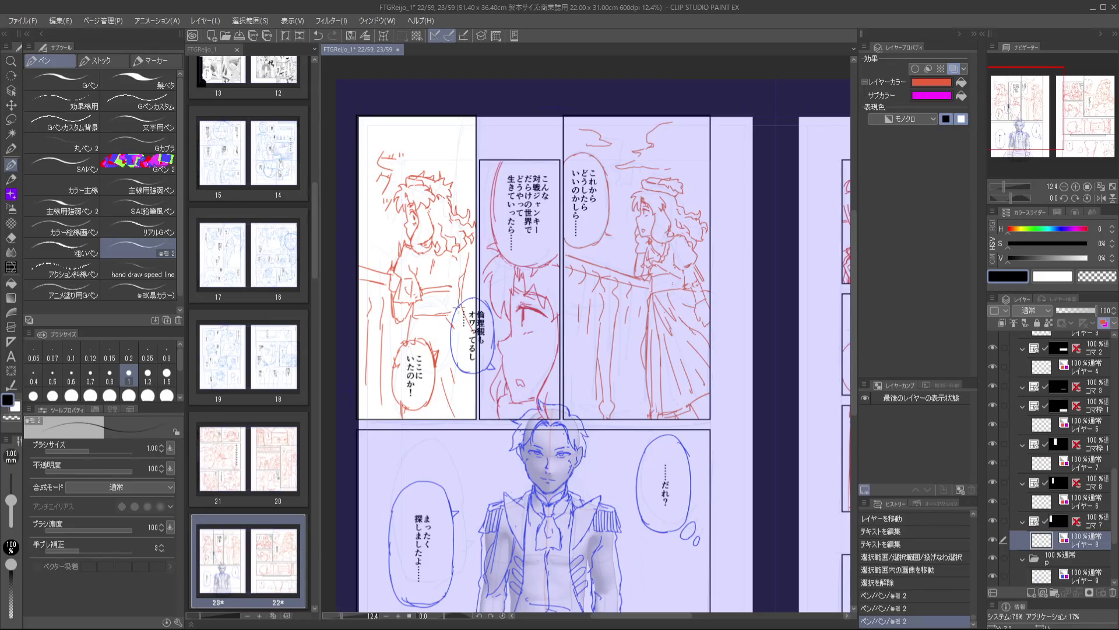
pyautogui.hotkey('ctrl', 'z')
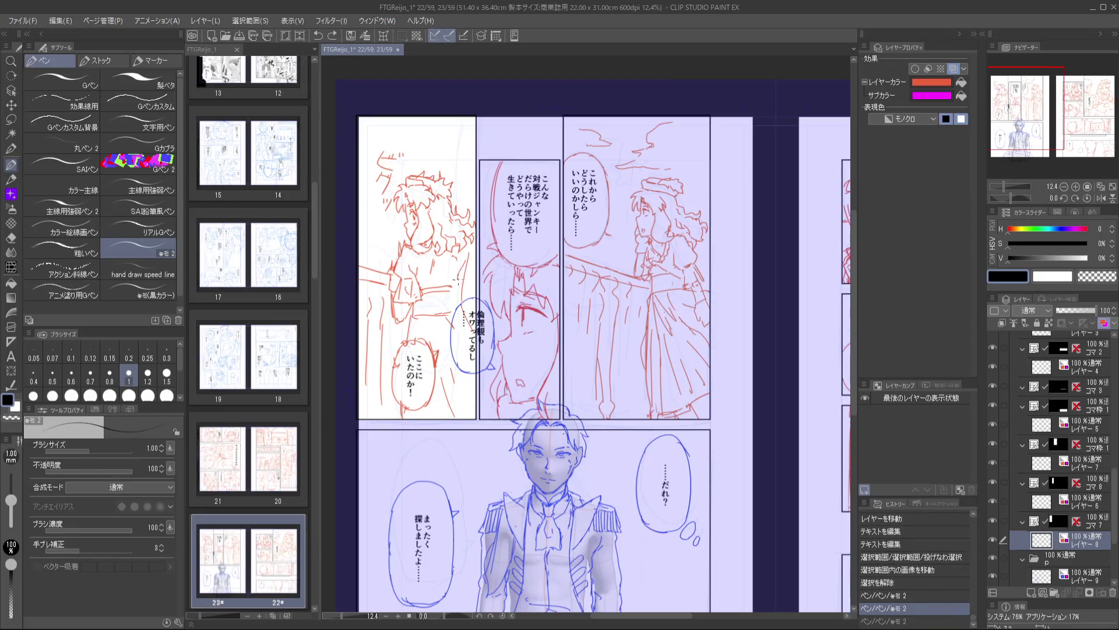
# Step: Add short red strokes along the balloon's left edge, by the figure's hair and by the panel border
pyautogui.moveTo(455, 300); pyautogui.dragTo(457, 349)
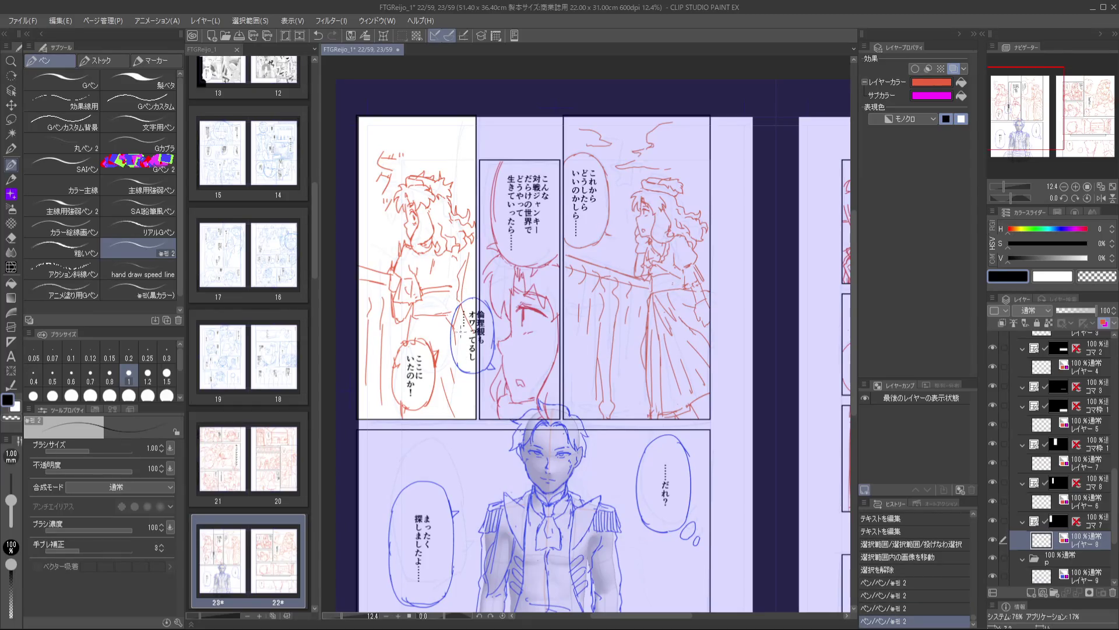
pyautogui.moveTo(459, 365); pyautogui.dragTo(443, 417)
pyautogui.moveTo(468, 265); pyautogui.dragTo(470, 250)
pyautogui.moveTo(466, 153); pyautogui.dragTo(467, 201)
pyautogui.hotkey('ctrl', 'z')
pyautogui.moveTo(465, 157); pyautogui.dragTo(458, 212)
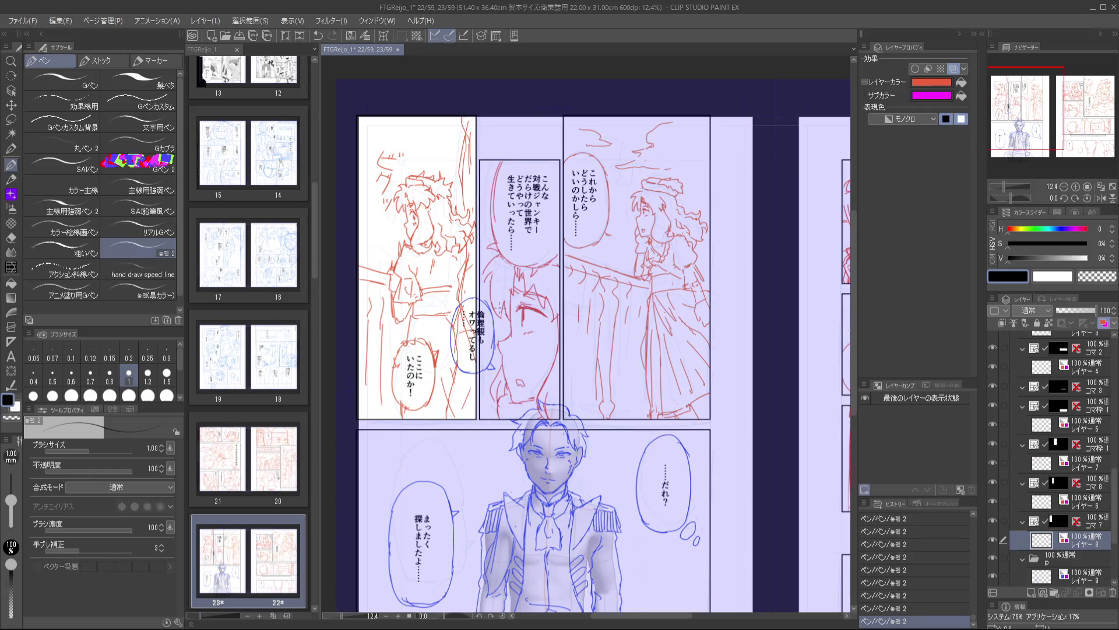
# Step: Lasso a piece of the top-left panel's sketch and move it into place
pyautogui.moveTo(585, 413); pyautogui.dragTo(554, 320)
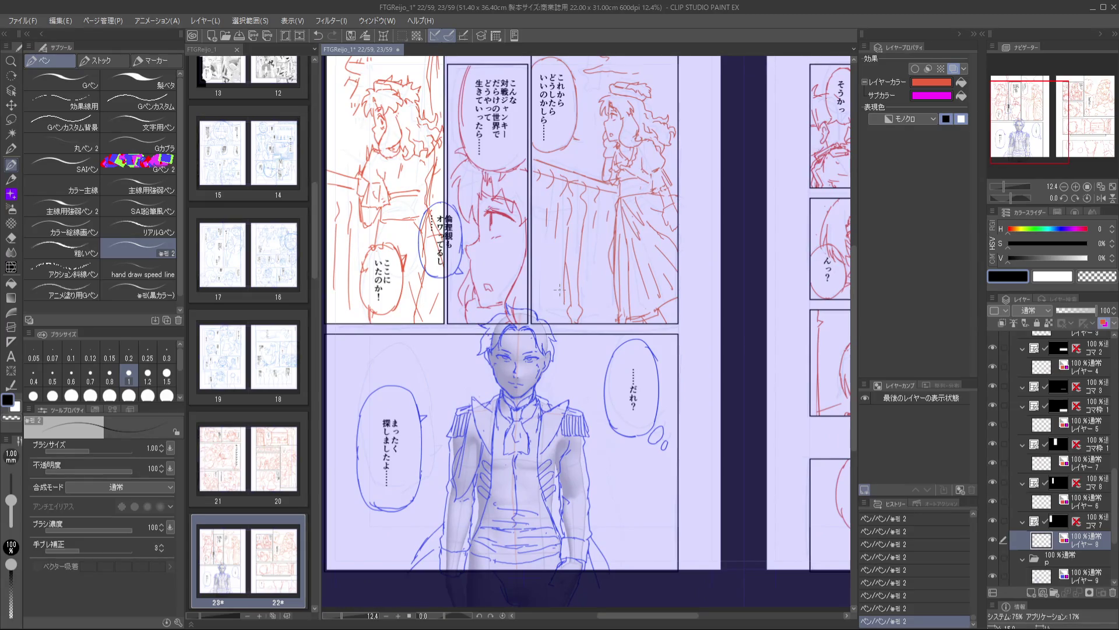
pyautogui.moveTo(535, 235); pyautogui.dragTo(555, 310)
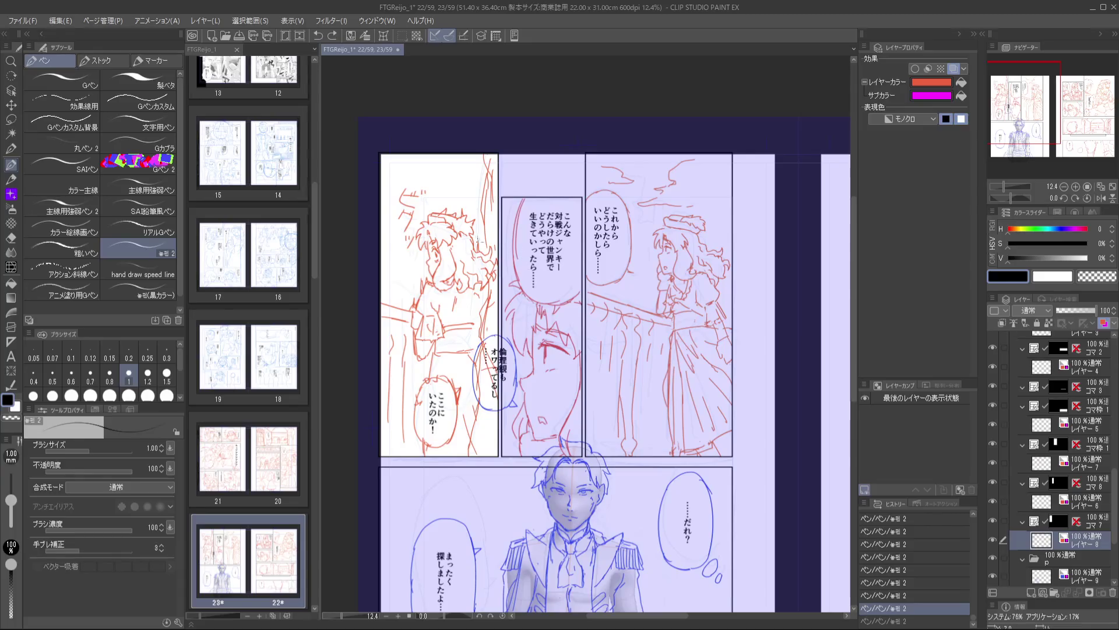
pyautogui.scroll(1, 455, 253)
pyautogui.press('m')
pyautogui.moveTo(425, 163)
pyautogui.mouseDown()
pyautogui.moveTo(399, 218)
pyautogui.moveTo(402, 242)
pyautogui.moveTo(366, 193)
pyautogui.moveTo(411, 120)
pyautogui.mouseUp()
pyautogui.press('k')
pyautogui.moveTo(407, 163)
pyautogui.mouseDown()
pyautogui.moveTo(392, 234)
pyautogui.moveTo(376, 140)
pyautogui.moveTo(425, 155)
pyautogui.moveTo(424, 172)
pyautogui.moveTo(423, 134)
pyautogui.mouseUp()
# Step: Move the top-left panel's lettering upward, then lasso the panel's figure sketch
pyautogui.hotkey('ctrl', 'd')
pyautogui.press('m')
pyautogui.press('k')
pyautogui.hotkey('ctrl', 'd')
pyautogui.press('m')
pyautogui.moveTo(436, 182)
pyautogui.mouseDown()
pyautogui.moveTo(381, 268)
pyautogui.moveTo(389, 309)
pyautogui.moveTo(373, 300)
pyautogui.moveTo(332, 425)
pyautogui.moveTo(364, 513)
pyautogui.moveTo(424, 534)
pyautogui.moveTo(399, 497)
pyautogui.moveTo(394, 426)
pyautogui.moveTo(449, 408)
pyautogui.moveTo(476, 432)
pyautogui.moveTo(517, 275)
pyautogui.moveTo(515, 239)
pyautogui.moveTo(489, 198)
pyautogui.moveTo(464, 196)
pyautogui.mouseUp()
# Step: Shift the selected figure sketch right, reselect it, nudge it slightly left, and deselect
pyautogui.press('k')
pyautogui.moveTo(462, 241)
pyautogui.mouseDown()
pyautogui.moveTo(481, 239)
pyautogui.moveTo(498, 275)
pyautogui.mouseUp()
pyautogui.press('m')
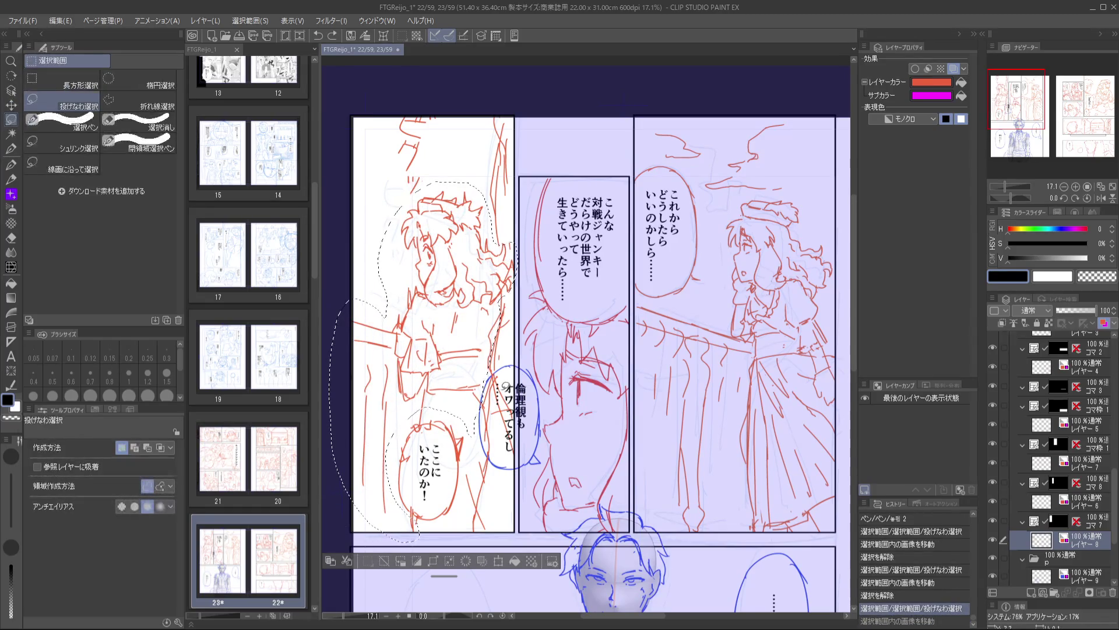
pyautogui.moveTo(517, 457)
pyautogui.mouseDown()
pyautogui.moveTo(501, 350)
pyautogui.moveTo(515, 245)
pyautogui.mouseUp()
pyautogui.press('k')
pyautogui.moveTo(478, 277)
pyautogui.mouseDown()
pyautogui.moveTo(468, 276)
pyautogui.moveTo(482, 278)
pyautogui.mouseUp()
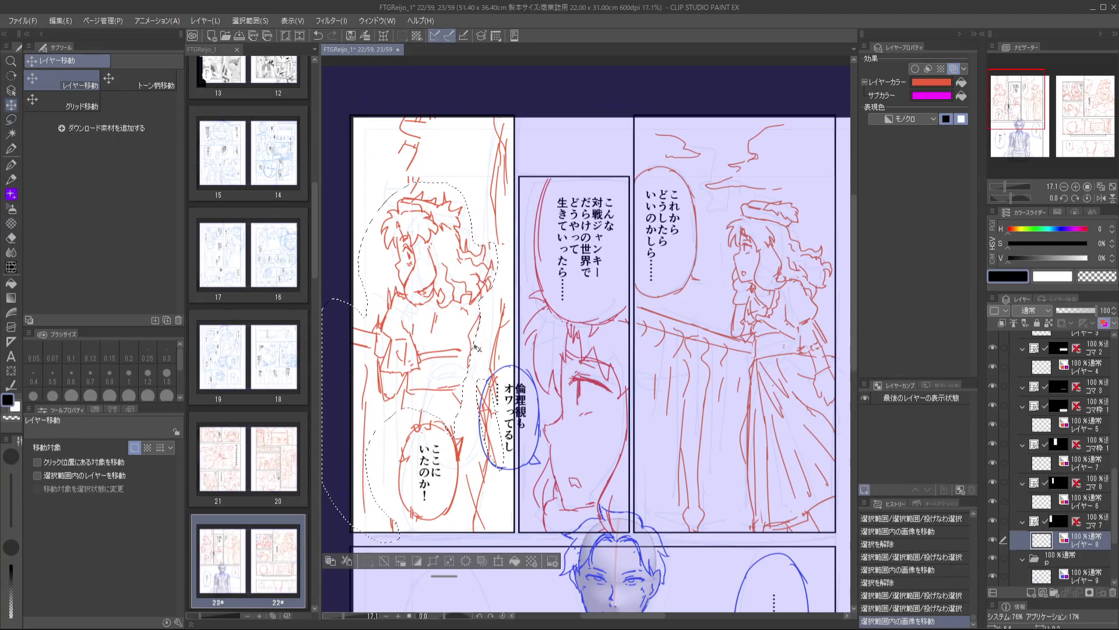
pyautogui.hotkey('ctrl', 'd')
# Step: Erase a stray line and add small red strokes to the left panel's figure
pyautogui.press('e')
pyautogui.moveTo(475, 362)
pyautogui.mouseDown()
pyautogui.moveTo(473, 306)
pyautogui.moveTo(487, 355)
pyautogui.mouseUp()
pyautogui.press('p')
pyautogui.moveTo(491, 204); pyautogui.dragTo(514, 329)
pyautogui.scroll(-3, 459, 368)
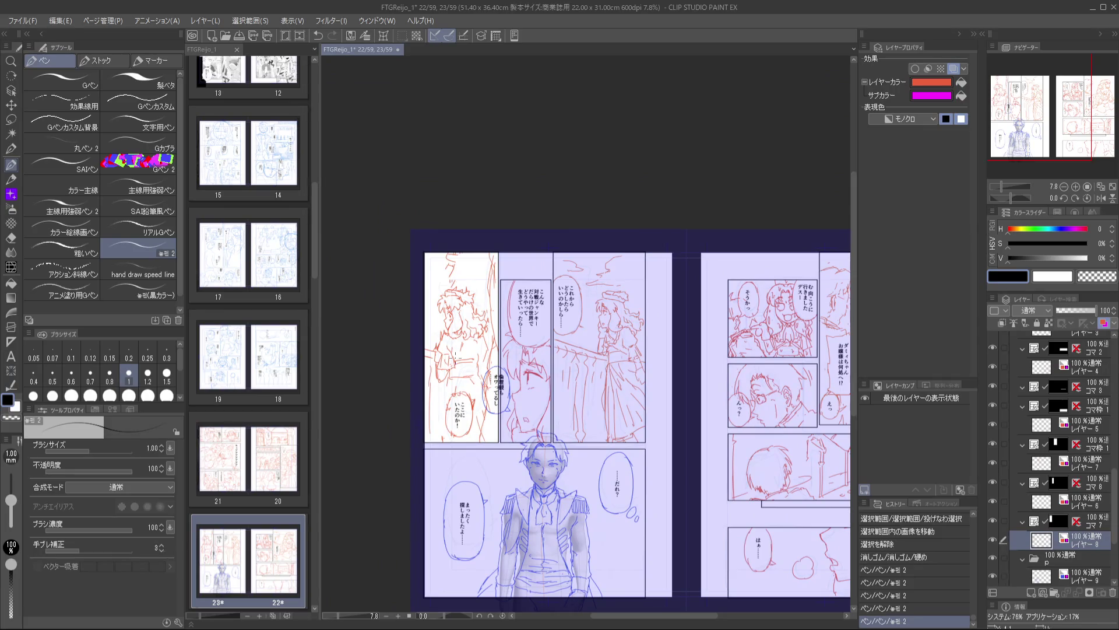
# Step: Add a short red touch-up stroke to the sketch
pyautogui.scroll(3, 462, 378)
pyautogui.moveTo(450, 370); pyautogui.dragTo(442, 418)
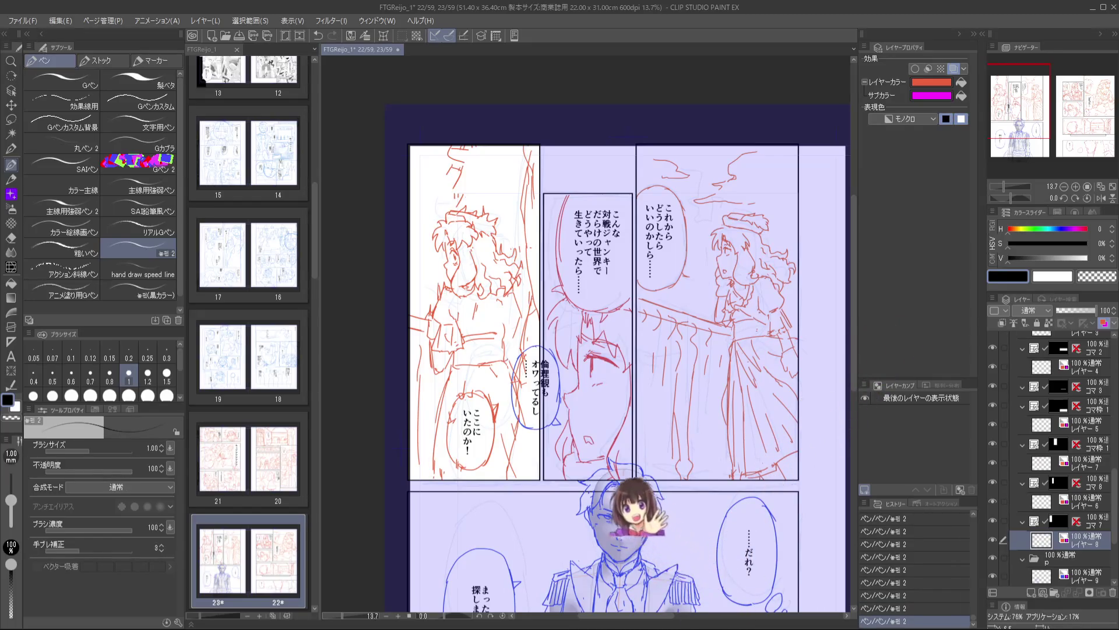
pyautogui.moveTo(563, 323); pyautogui.dragTo(530, 337)
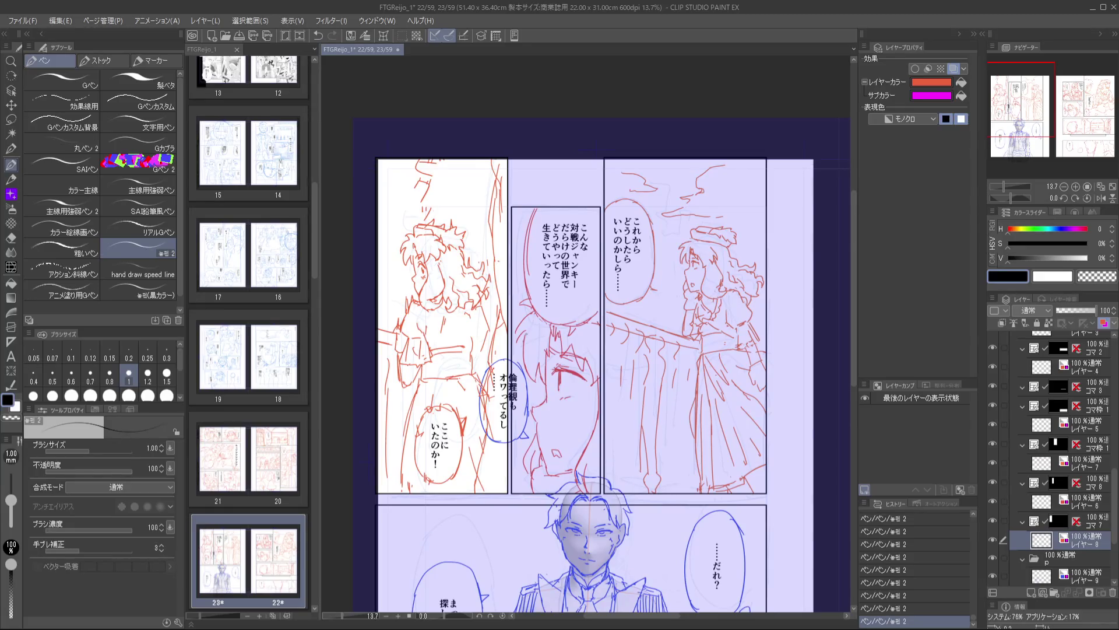
# Step: Lower the 32% overlay layer on the lower panel's man to 12% opacity
pyautogui.moveTo(1026, 110)
pyautogui.mouseDown()
pyautogui.moveTo(1065, 125)
pyautogui.moveTo(1032, 122)
pyautogui.mouseUp()
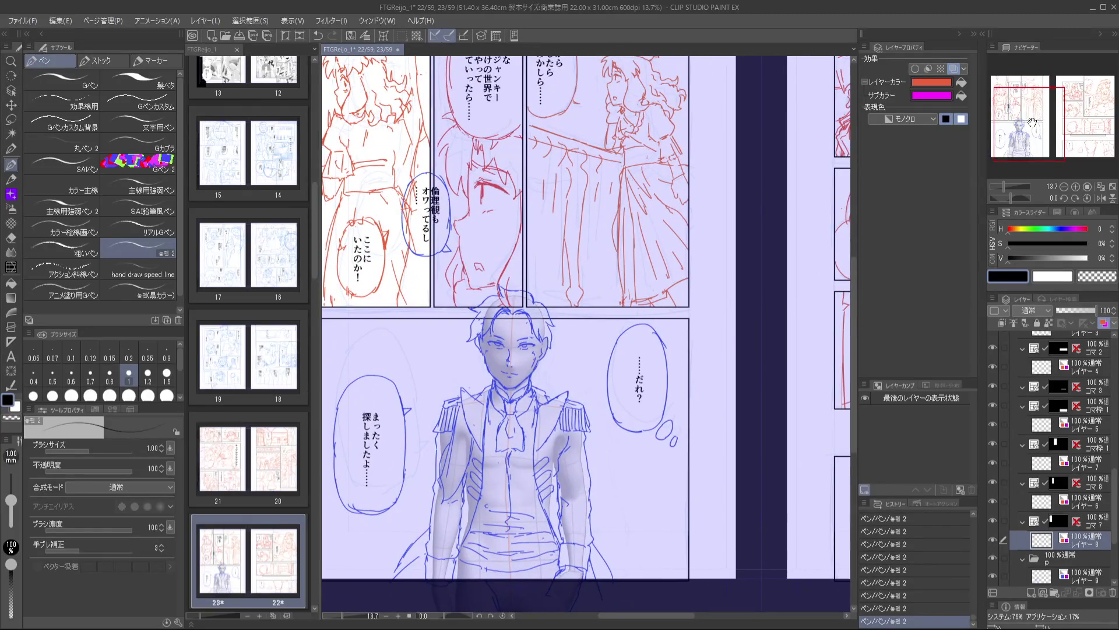
pyautogui.scroll(-3, 1110, 502)
pyautogui.scroll(-1, 1111, 502)
pyautogui.click(1042, 501)
pyautogui.moveTo(1069, 311); pyautogui.dragTo(1061, 310)
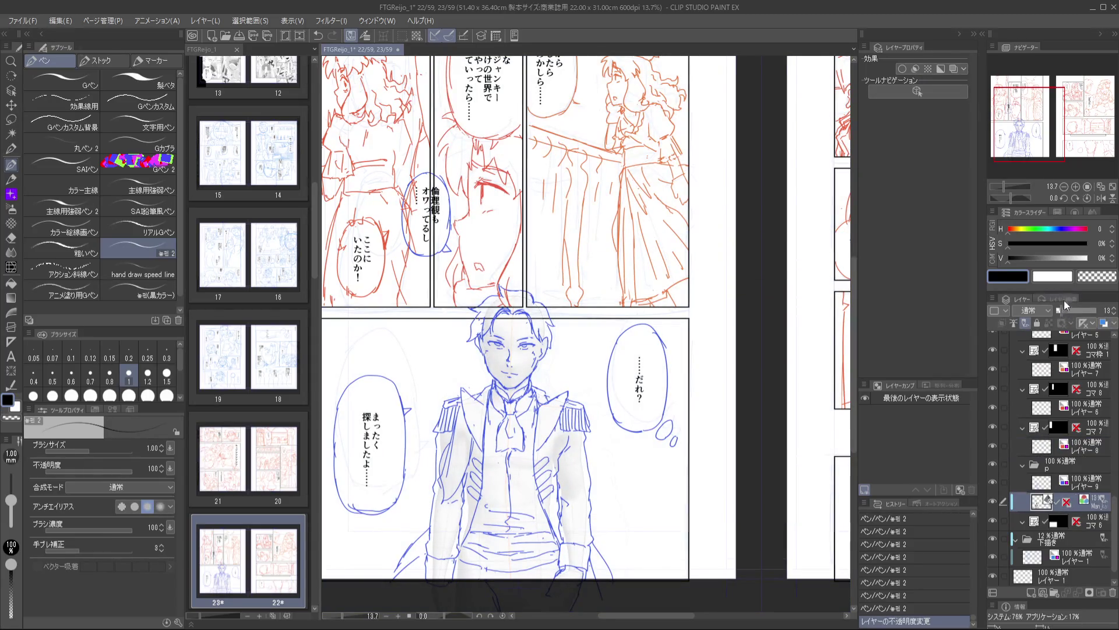
# Step: Center the right page in view and pick レイヤー 5 from the canvas as the working layer
pyautogui.moveTo(848, 185); pyautogui.dragTo(710, 253)
pyautogui.scroll(-3, 710, 253)
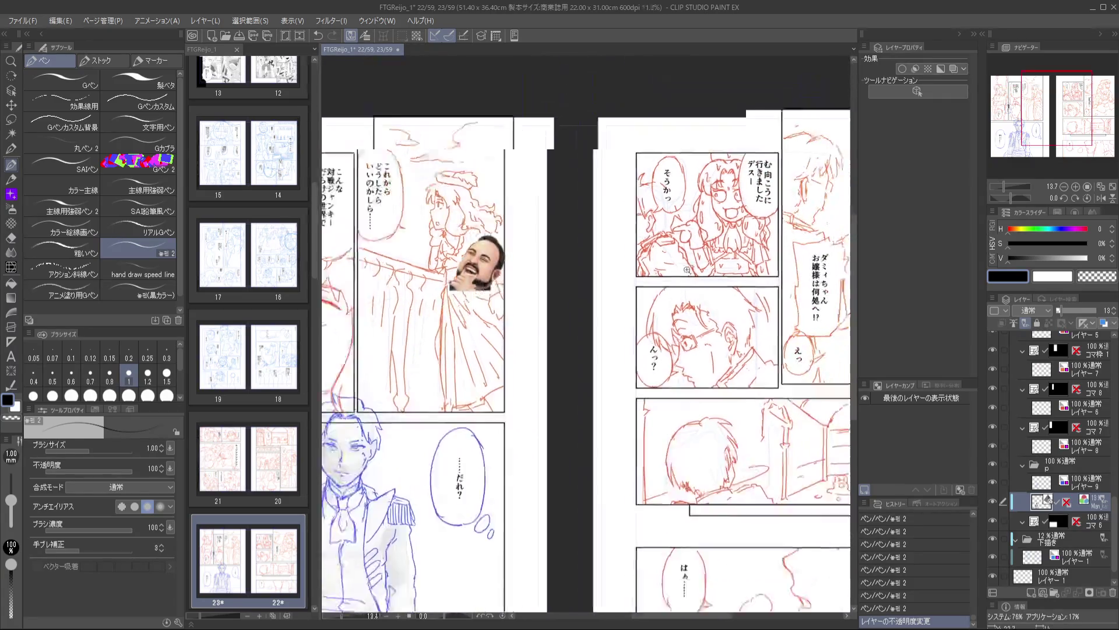
pyautogui.moveTo(714, 299)
pyautogui.mouseDown()
pyautogui.moveTo(624, 245)
pyautogui.moveTo(568, 251)
pyautogui.moveTo(578, 248)
pyautogui.mouseUp()
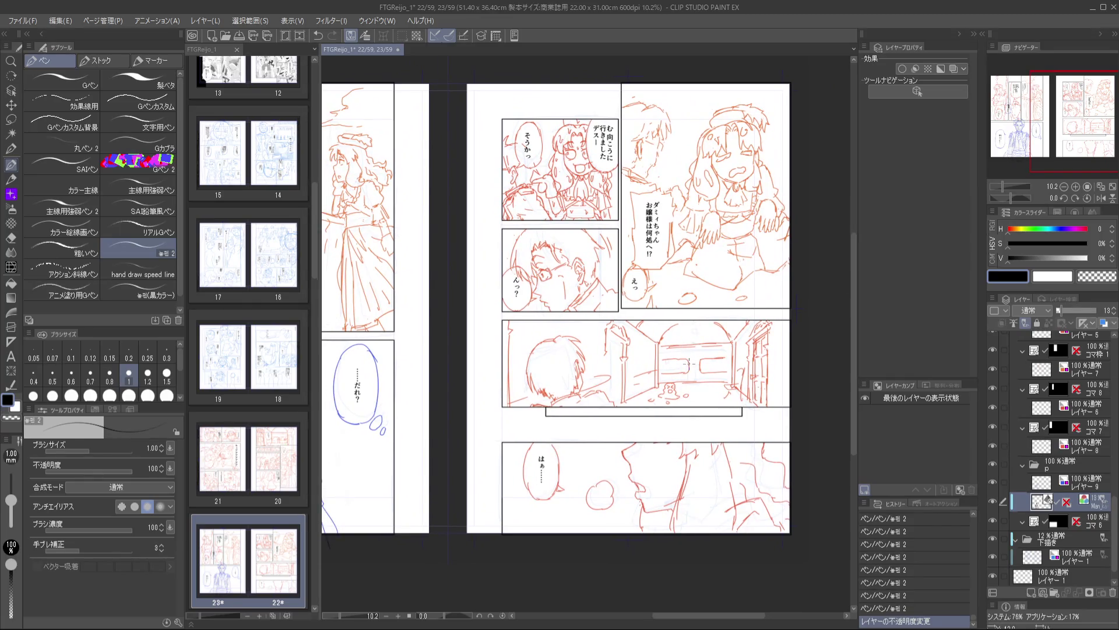
pyautogui.press('o')
pyautogui.click(688, 368)
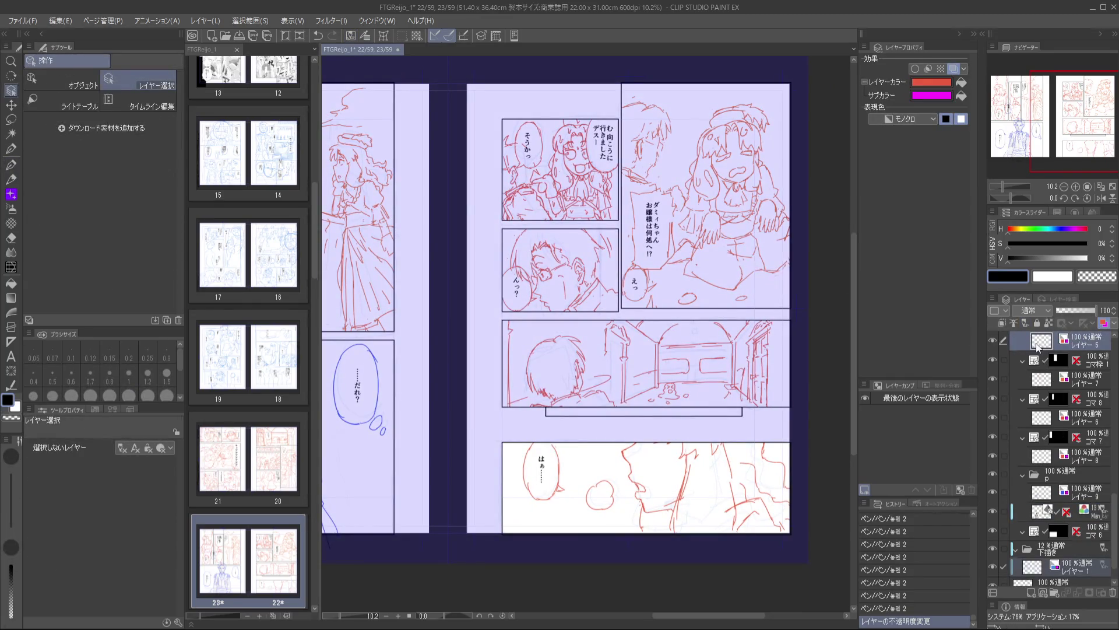
pyautogui.moveTo(645, 346); pyautogui.dragTo(668, 378)
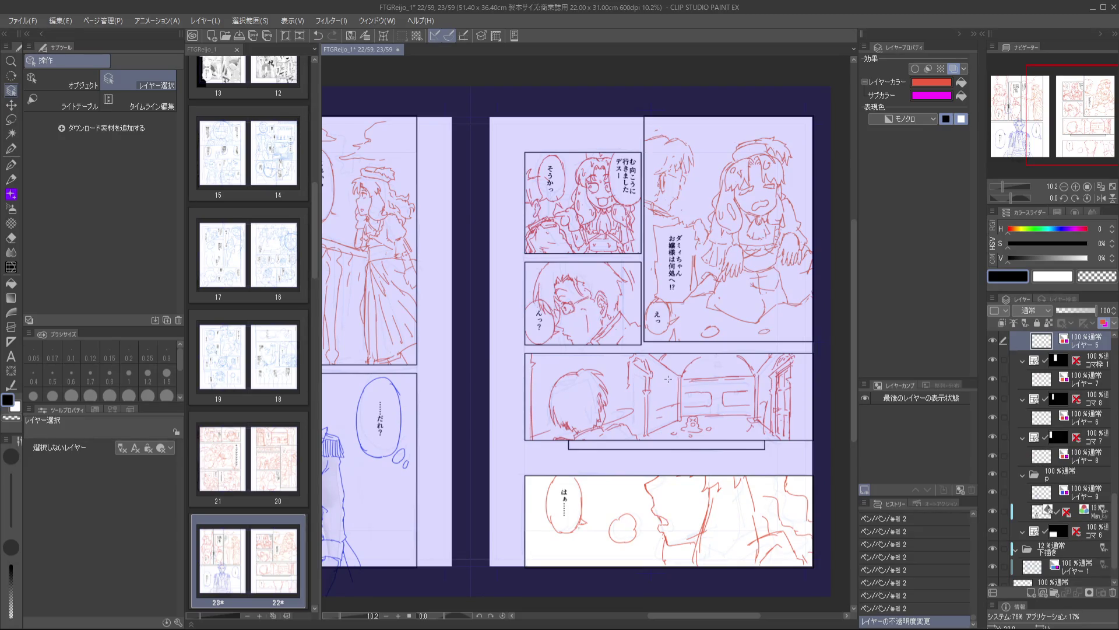
# Step: Erase the stray red lines around the face in the right page's bottom panel
pyautogui.press('e')
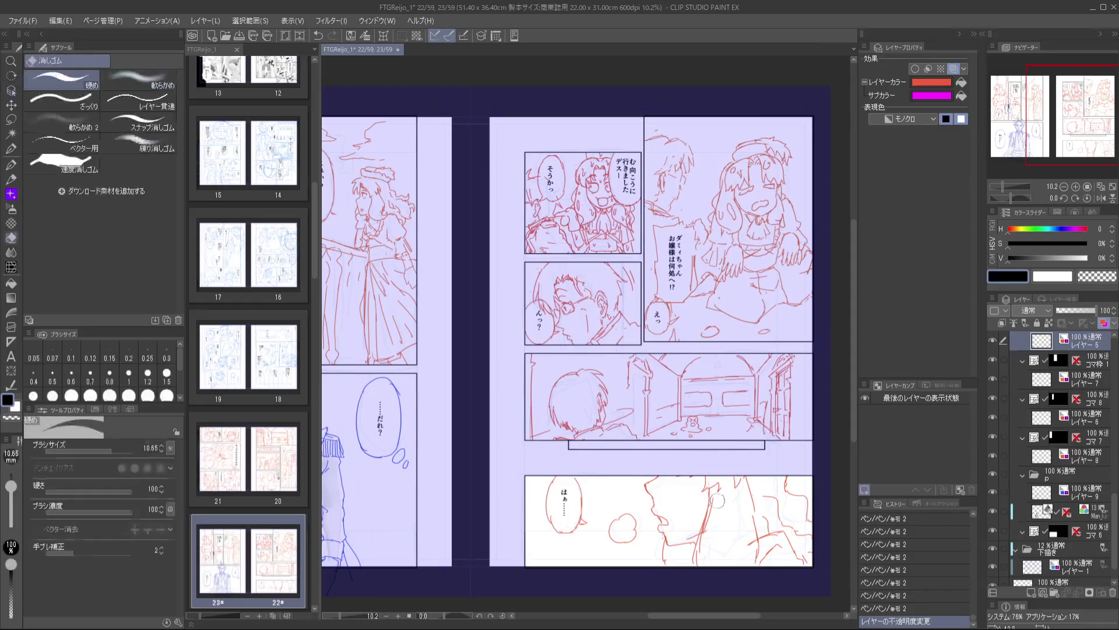
pyautogui.moveTo(716, 503)
pyautogui.mouseDown()
pyautogui.moveTo(713, 493)
pyautogui.moveTo(708, 545)
pyautogui.moveTo(703, 531)
pyautogui.moveTo(694, 539)
pyautogui.mouseUp()
pyautogui.press('p')
pyautogui.press('e')
pyautogui.moveTo(696, 525); pyautogui.dragTo(690, 542)
pyautogui.moveTo(694, 525); pyautogui.dragTo(693, 534)
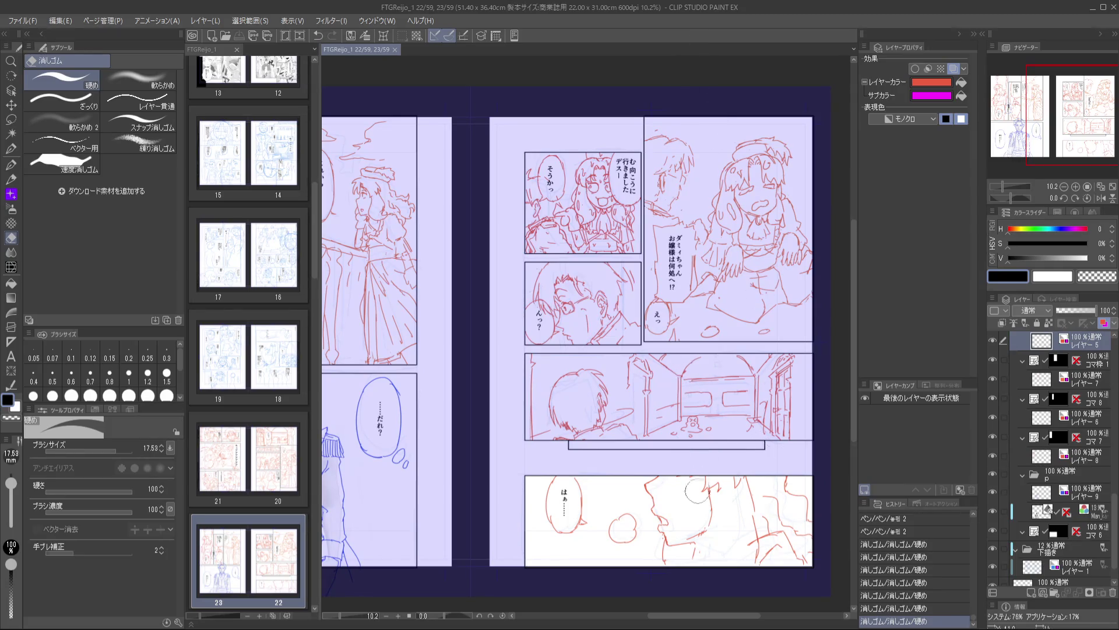
# Step: Redraw a red stroke and erase lines on the bottom panel's right side
pyautogui.press('p')
pyautogui.moveTo(707, 513); pyautogui.dragTo(695, 561)
pyautogui.hotkey('ctrl', 'z')
pyautogui.press('e')
pyautogui.moveTo(752, 475); pyautogui.dragTo(758, 545)
pyautogui.press('p')
pyautogui.moveTo(750, 492); pyautogui.dragTo(756, 535)
pyautogui.press('e')
pyautogui.moveTo(759, 541); pyautogui.dragTo(755, 533)
pyautogui.moveTo(758, 539); pyautogui.dragTo(754, 566)
pyautogui.press('p')
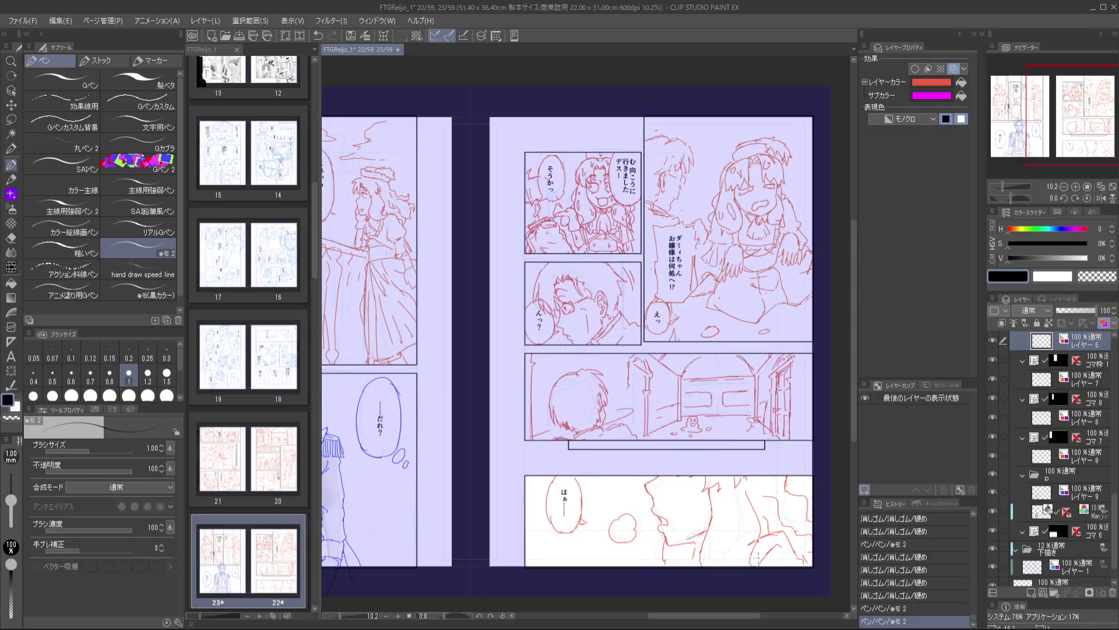
# Step: Make tiny erasures in the bottom panel and undo the last pen stroke
pyautogui.press('e')
pyautogui.moveTo(653, 557)
pyautogui.mouseDown()
pyautogui.moveTo(668, 542)
pyautogui.moveTo(665, 572)
pyautogui.moveTo(698, 542)
pyautogui.moveTo(706, 551)
pyautogui.moveTo(665, 561)
pyautogui.mouseUp()
pyautogui.press('p')
pyautogui.hotkey('ctrl', 'z')
pyautogui.hotkey('ctrl', 'z')
pyautogui.press('e')
pyautogui.press('p')
pyautogui.press('e')
pyautogui.press('p')
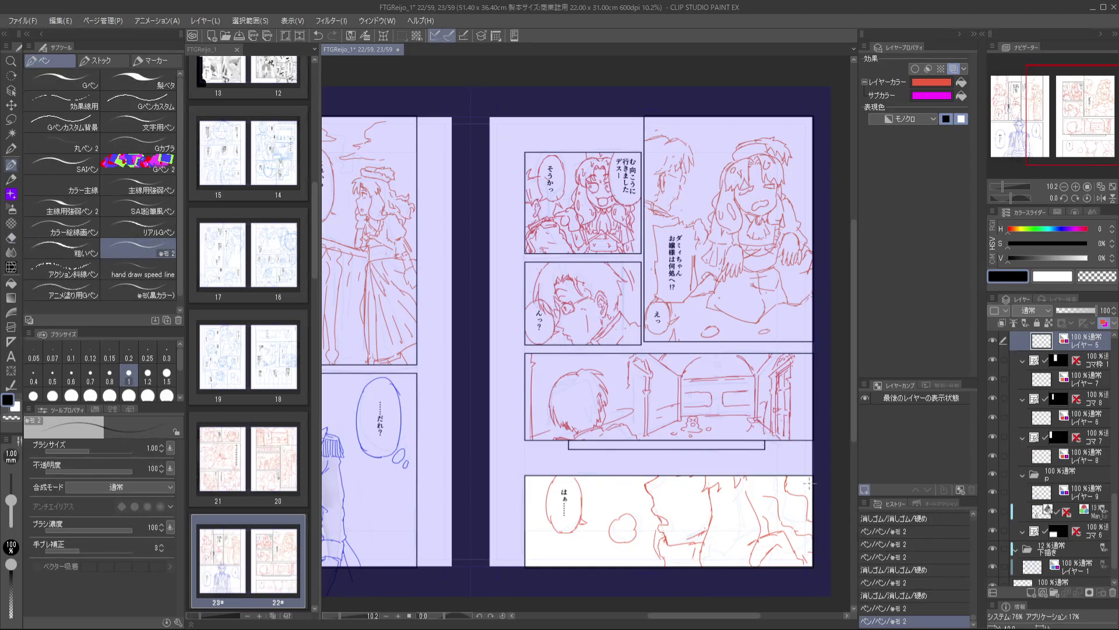
pyautogui.press('e')
pyautogui.moveTo(793, 486); pyautogui.dragTo(806, 524)
pyautogui.press('p')
pyautogui.press('e')
pyautogui.press('p')
pyautogui.press('e')
pyautogui.press('p')
pyautogui.hotkey('ctrl', 'z')
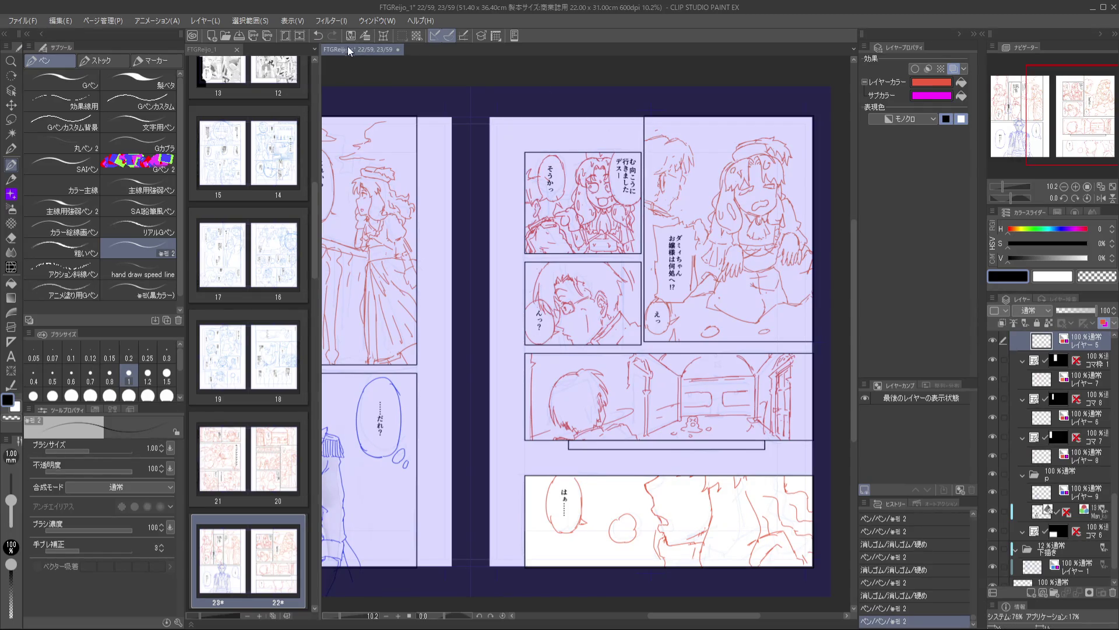
# Step: Save the pages with Ctrl+S and pan across the page spread
pyautogui.hotkey('ctrl', 's')
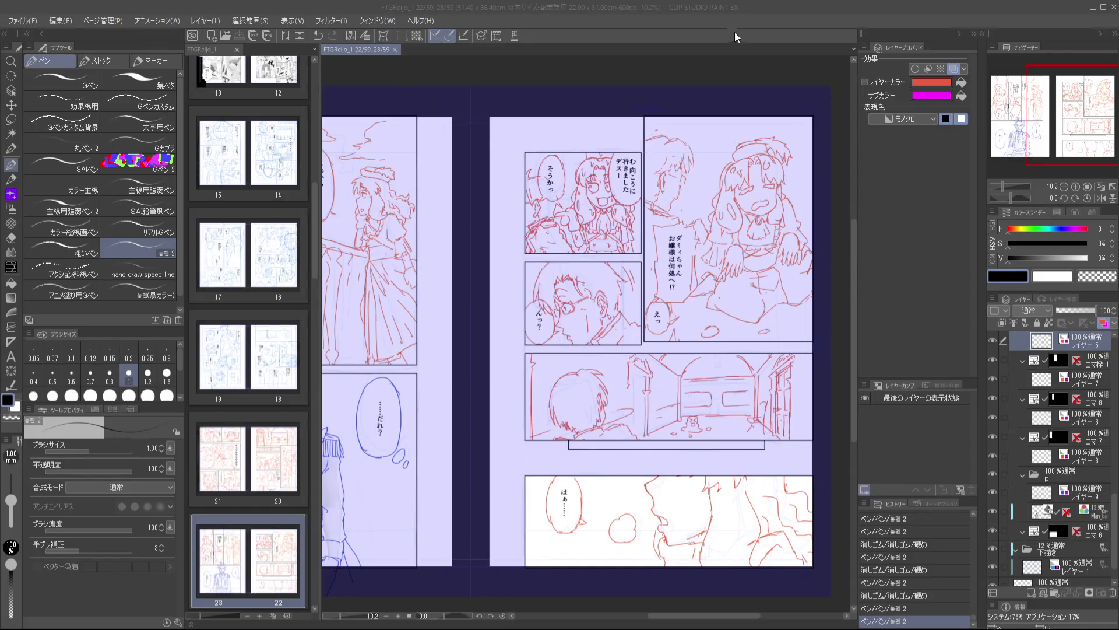
pyautogui.moveTo(488, 301)
pyautogui.mouseDown()
pyautogui.moveTo(764, 280)
pyautogui.moveTo(567, 309)
pyautogui.mouseUp()
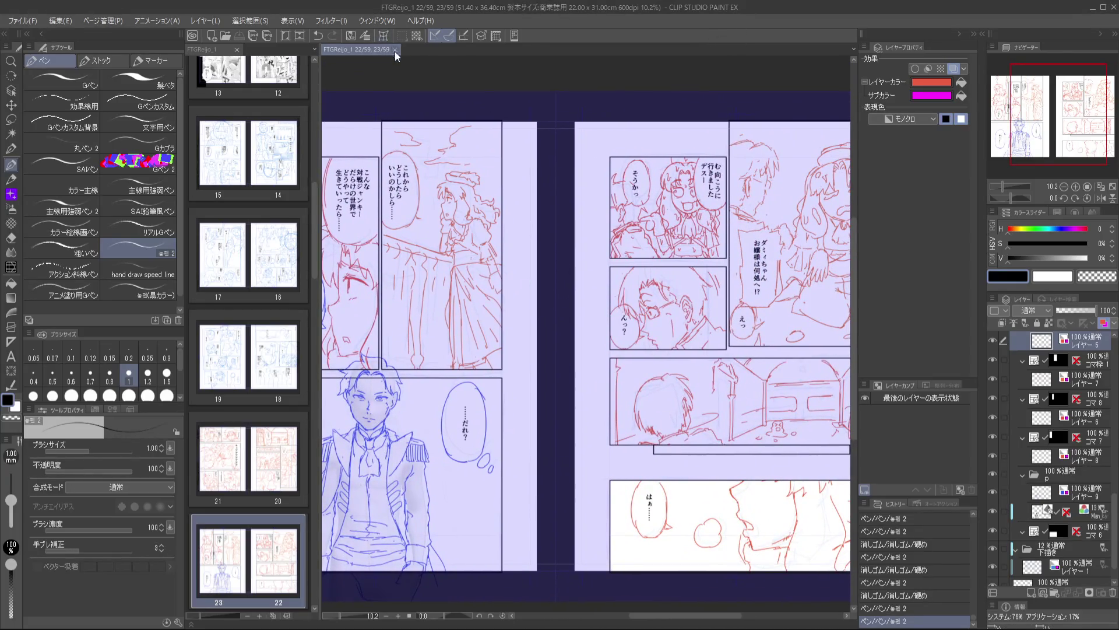
# Step: Open pages 25 and 24 for editing and pan across them
pyautogui.scroll(-5, 313, 229)
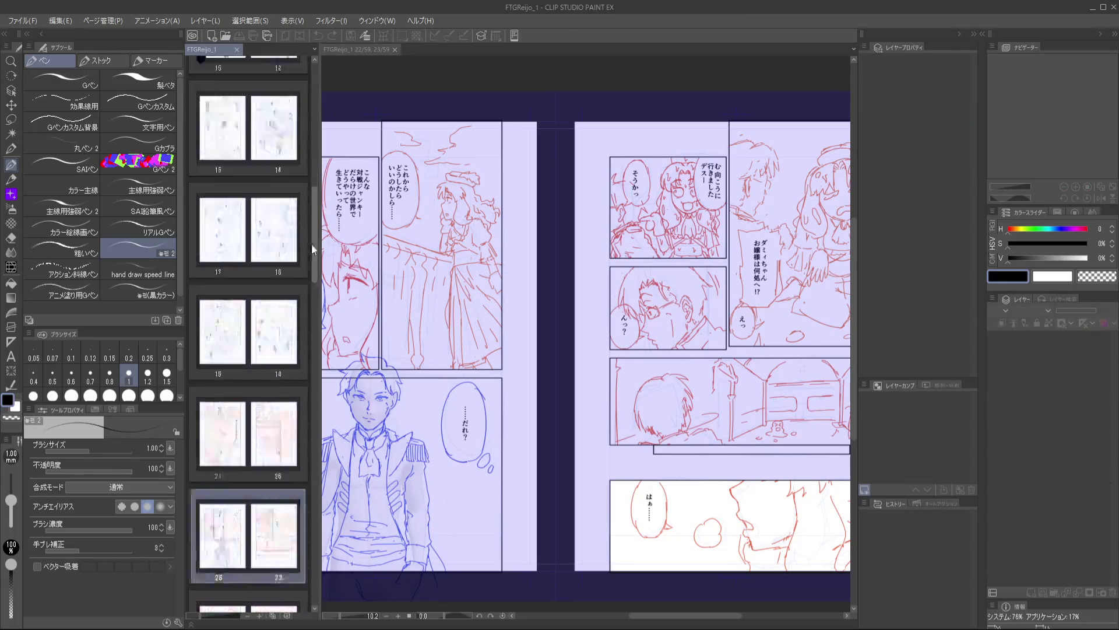
pyautogui.scroll(1, 320, 284)
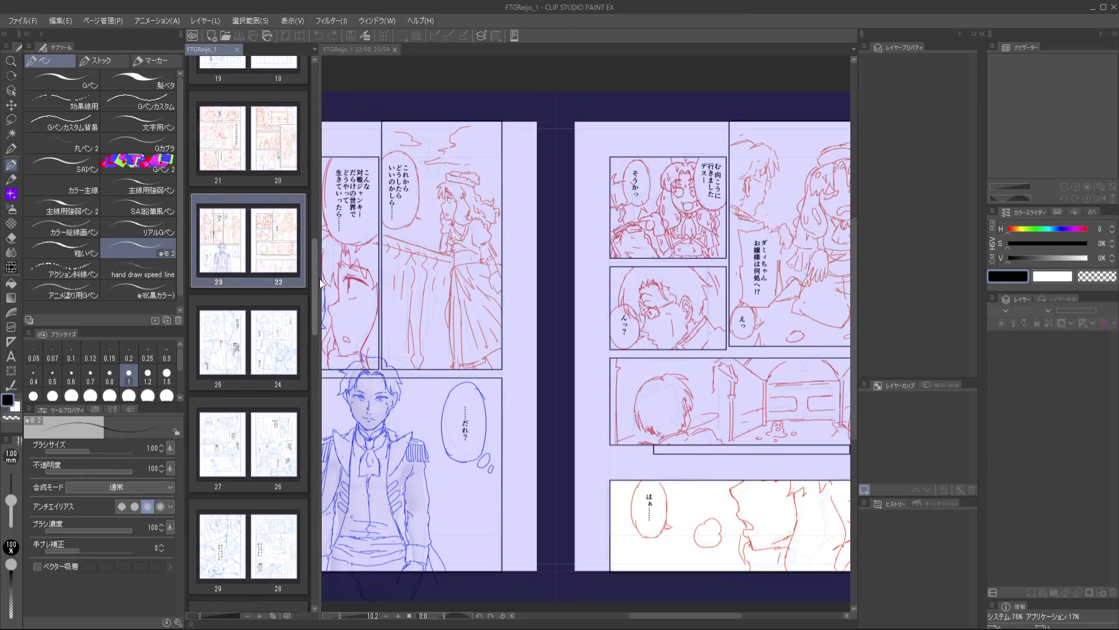
pyautogui.doubleClick(282, 352)
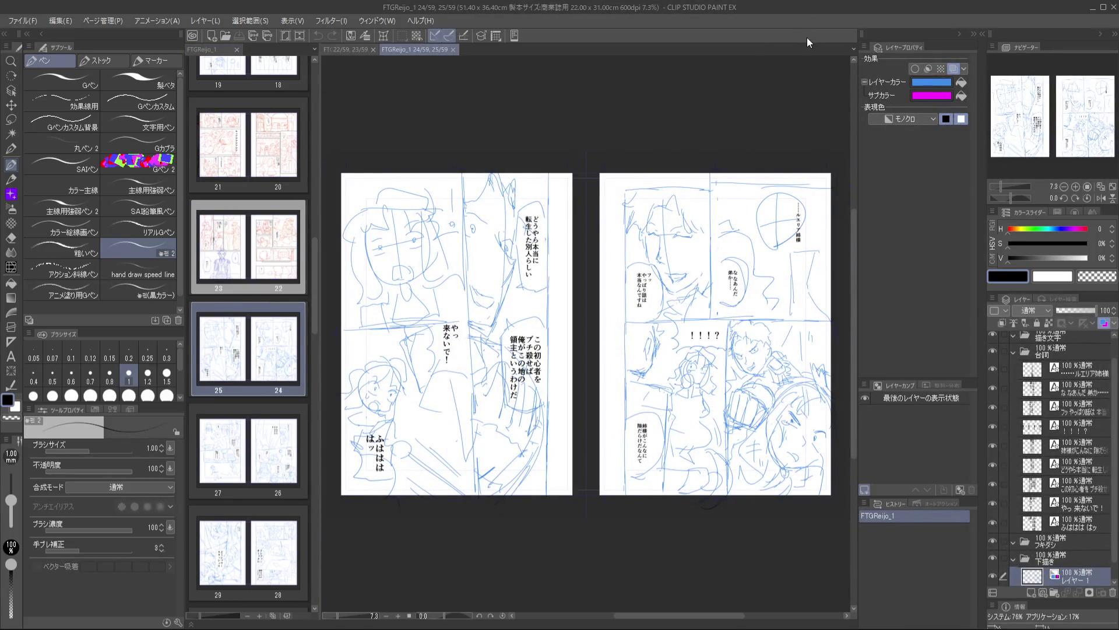
pyautogui.moveTo(741, 200)
pyautogui.mouseDown()
pyautogui.moveTo(671, 197)
pyautogui.moveTo(683, 198)
pyautogui.mouseUp()
pyautogui.scroll(1, 664, 188)
pyautogui.moveTo(312, 281); pyautogui.dragTo(310, 219)
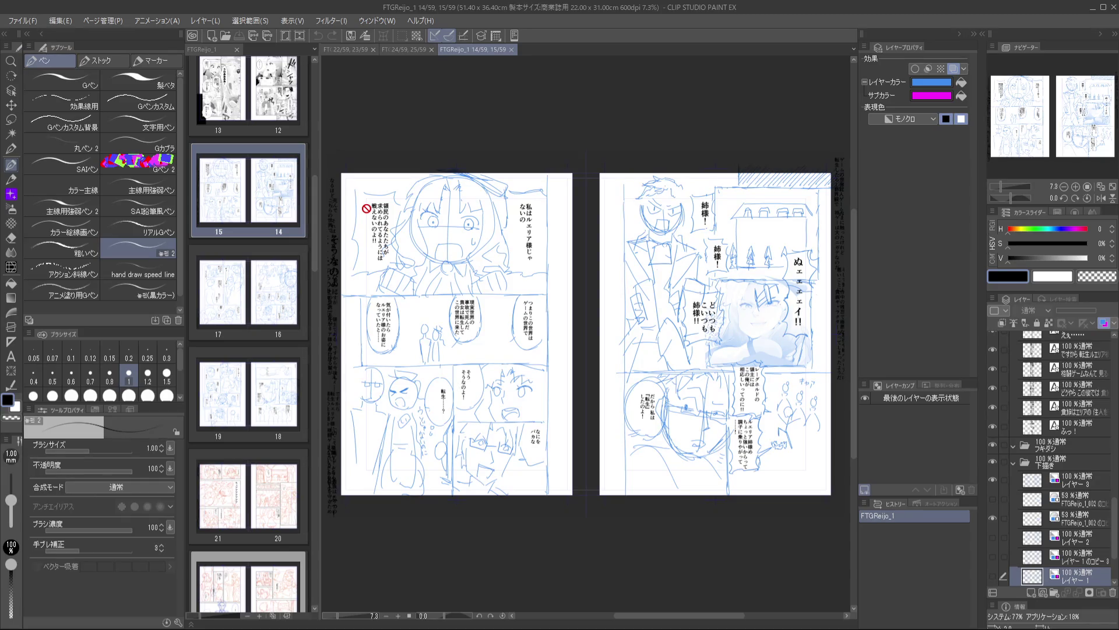
# Step: Zoom in on the right page of pages 14–15 and collapse the 台詞 folder
pyautogui.moveTo(647, 161)
pyautogui.mouseDown()
pyautogui.moveTo(579, 145)
pyautogui.moveTo(588, 221)
pyautogui.mouseUp()
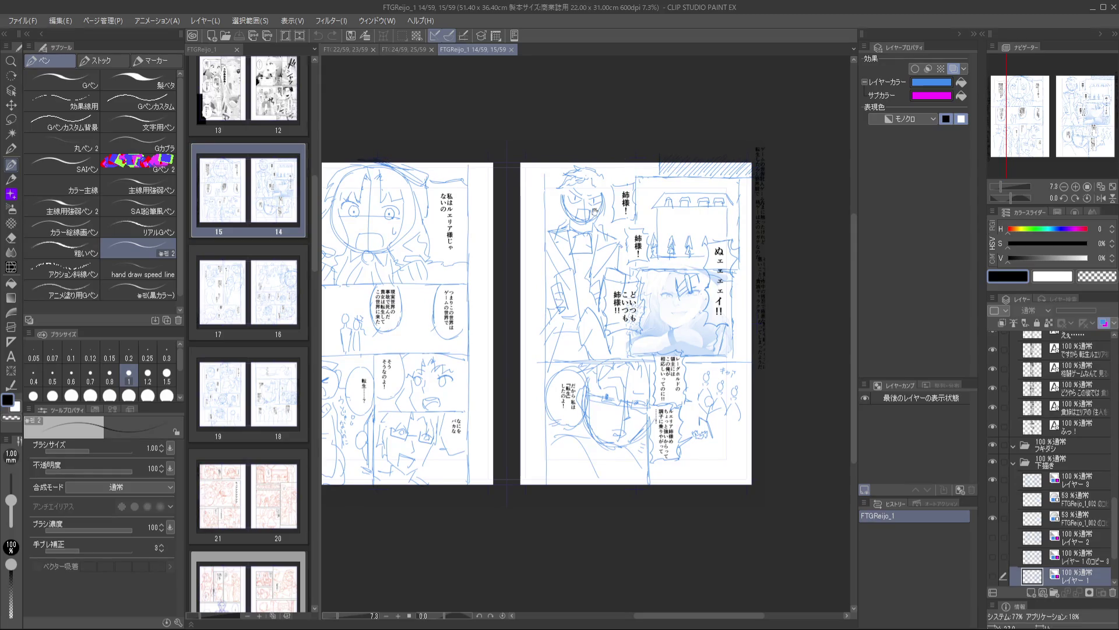
pyautogui.scroll(3, 594, 233)
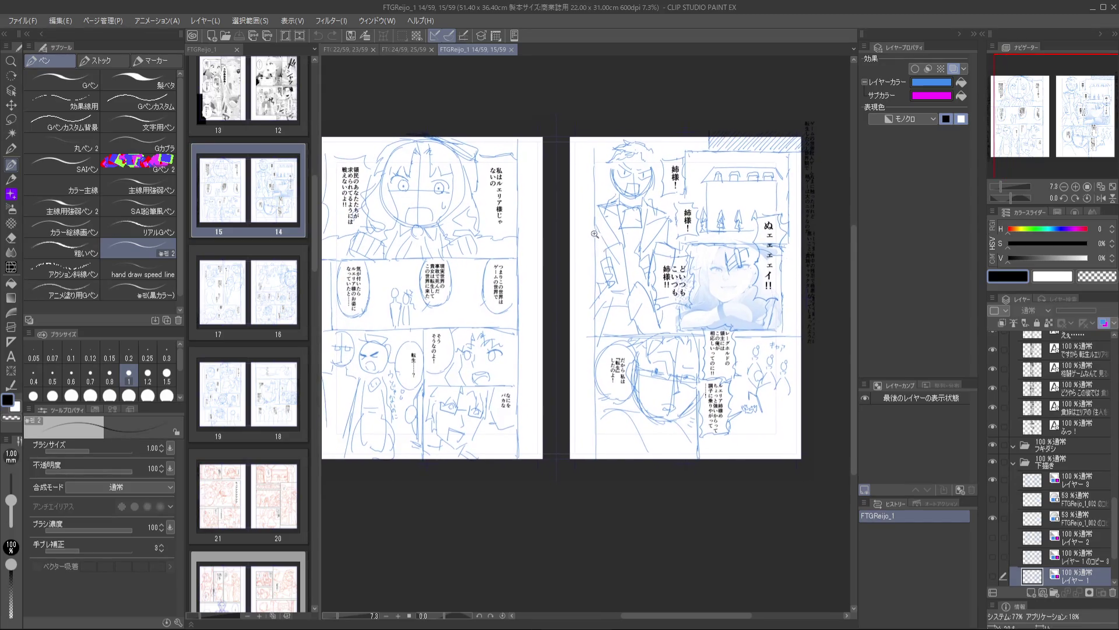
pyautogui.scroll(4, 594, 233)
pyautogui.moveTo(670, 212); pyautogui.dragTo(551, 211)
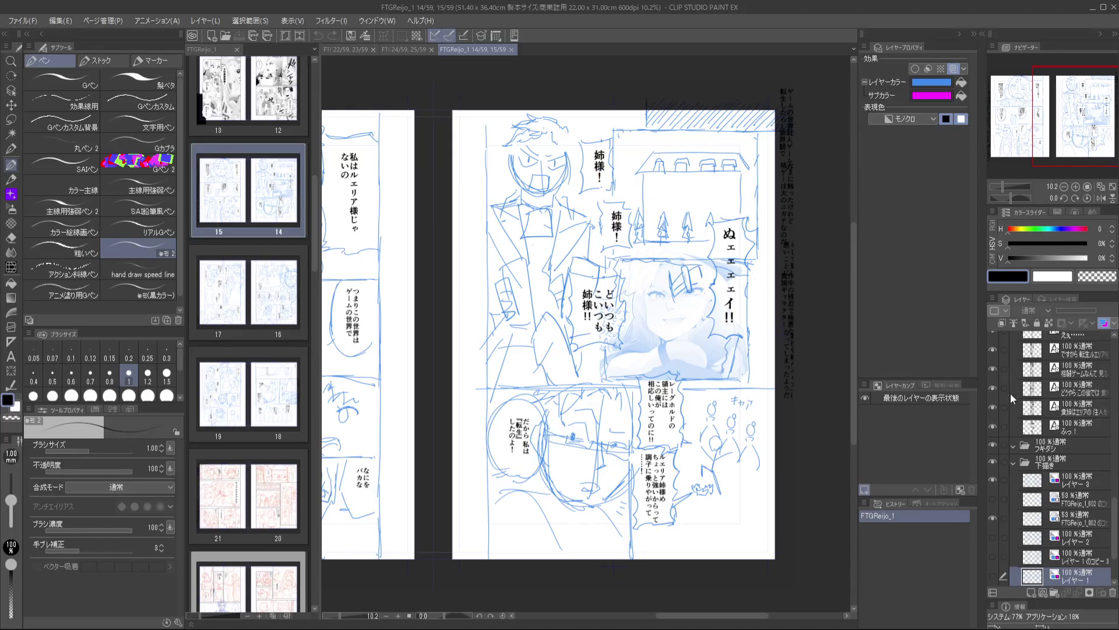
pyautogui.scroll(10, 1066, 455)
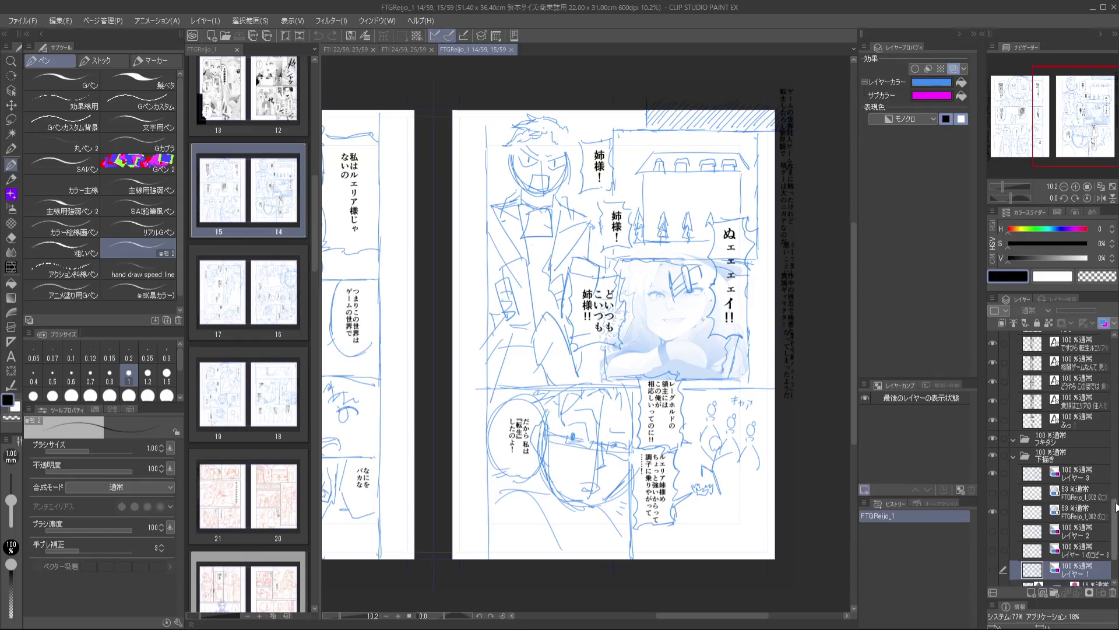
pyautogui.click(1015, 375)
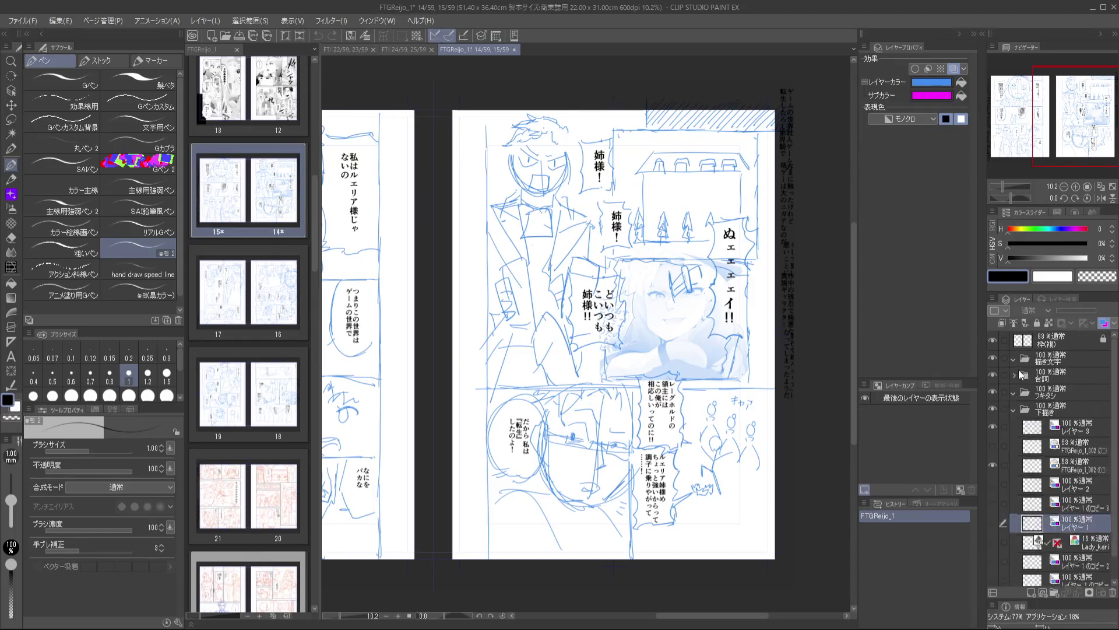
# Step: Drag the 1コマ template from コマ割りテンプレート > コマ割り細め onto page 15
pyautogui.click(982, 34)
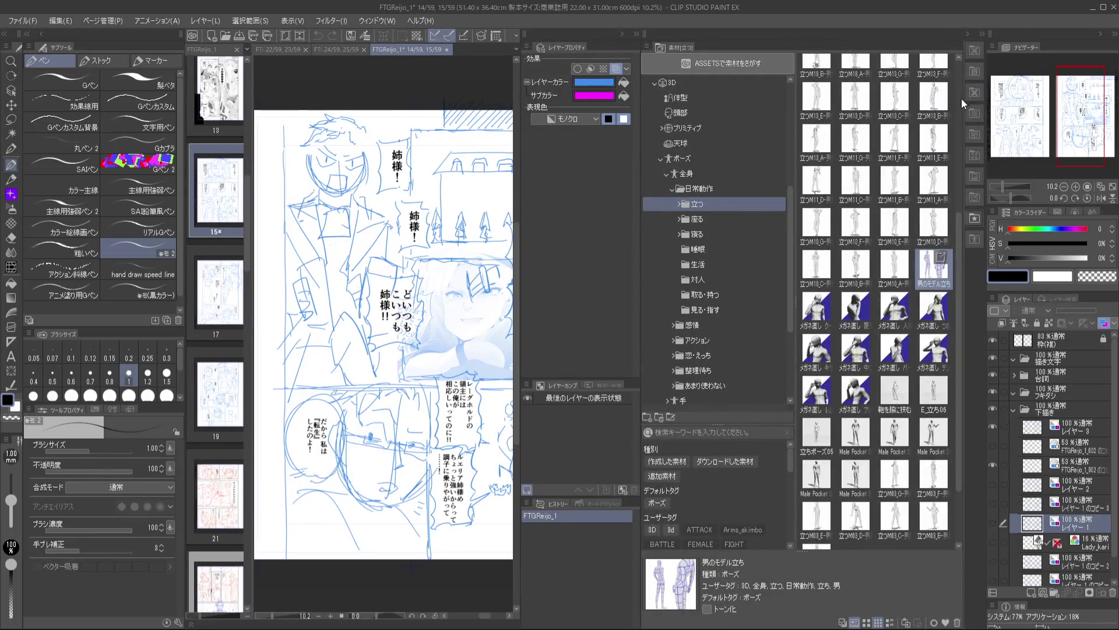
pyautogui.click(660, 160)
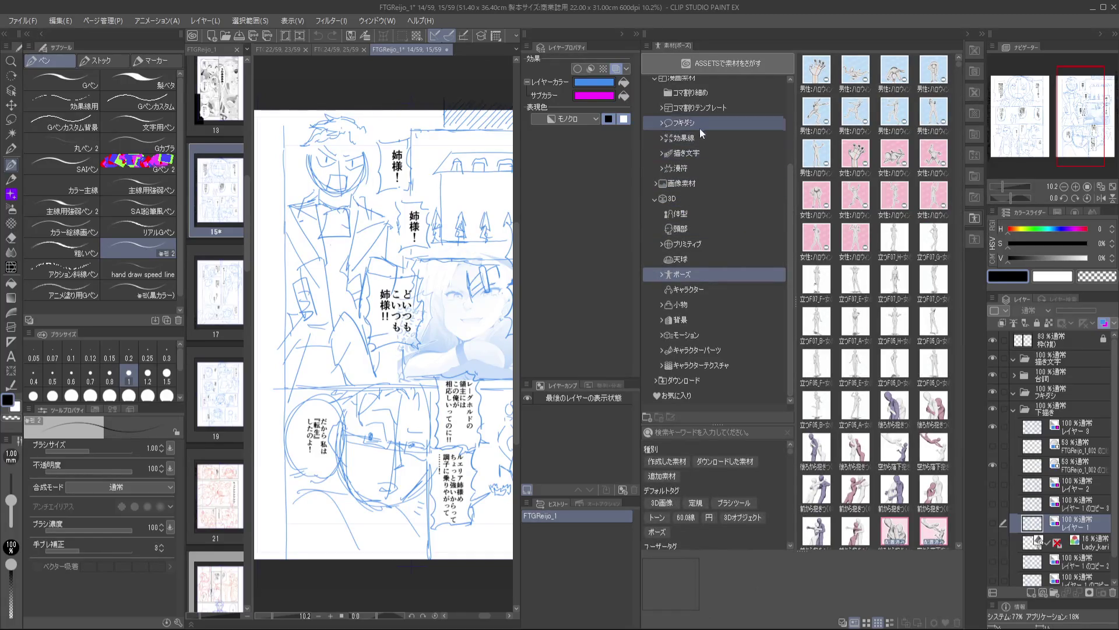
pyautogui.click(706, 110)
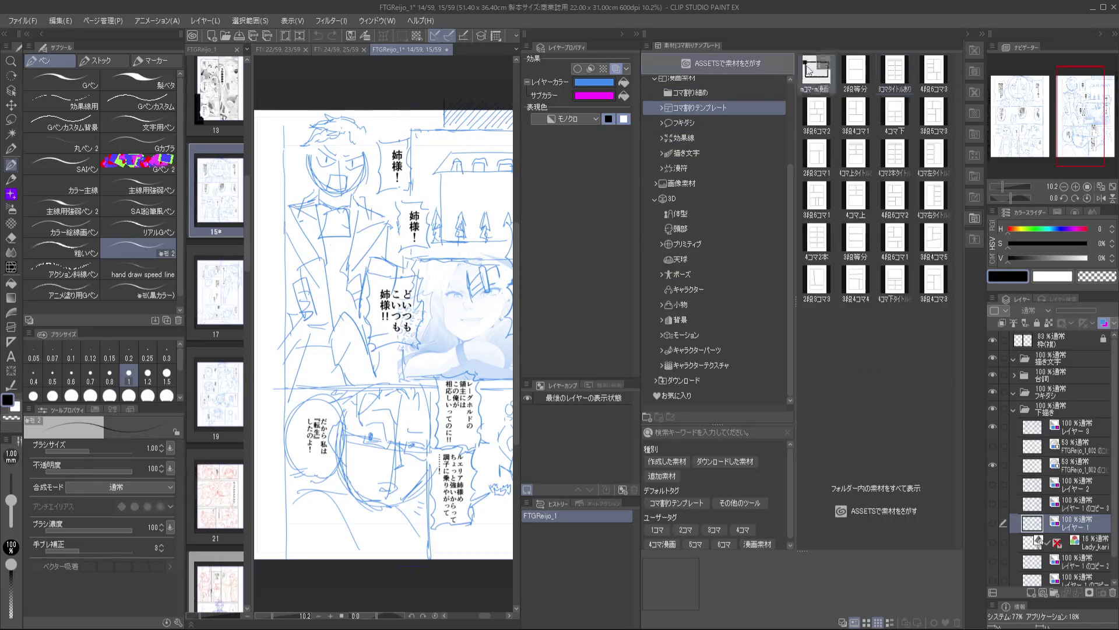
pyautogui.click(739, 91)
pyautogui.moveTo(855, 71)
pyautogui.mouseDown()
pyautogui.moveTo(571, 198)
pyautogui.moveTo(338, 273)
pyautogui.mouseUp()
pyautogui.click(982, 36)
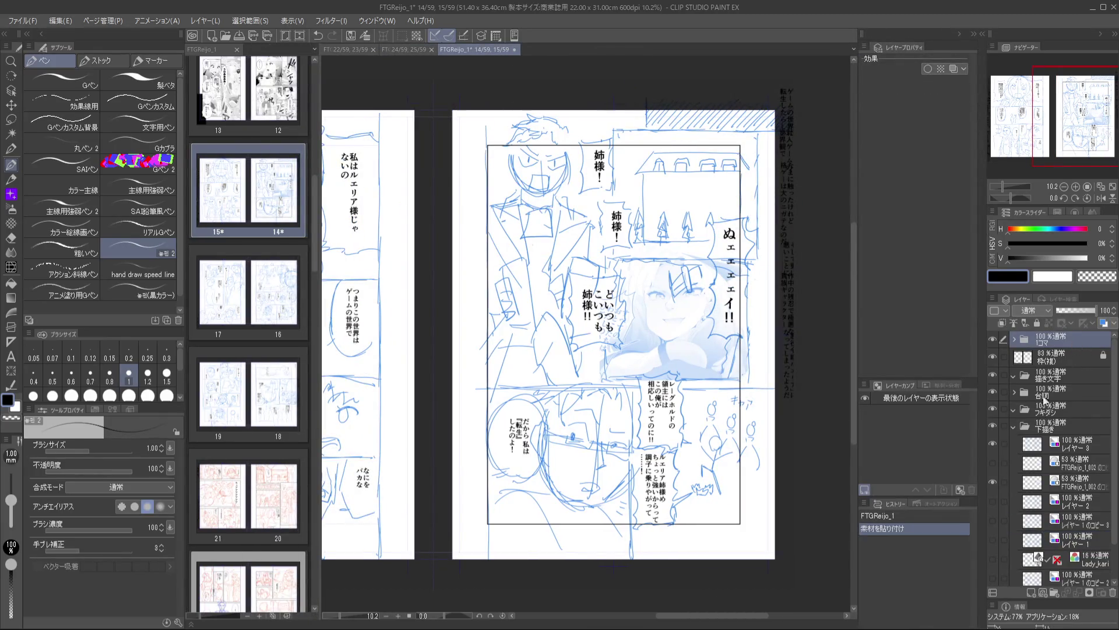
# Step: Place the frame folder above 下描き and make 枠(複) a locked draft layer
pyautogui.click(1013, 426)
pyautogui.moveTo(1069, 337); pyautogui.dragTo(1063, 422)
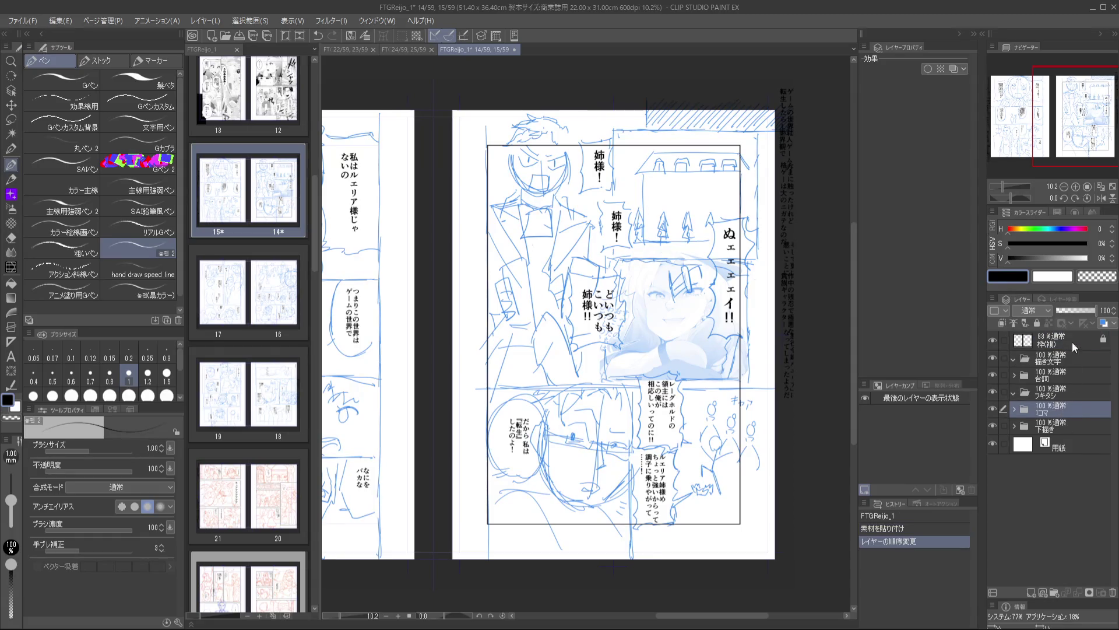
pyautogui.click(1074, 346)
pyautogui.click(1037, 322)
pyautogui.click(1024, 322)
pyautogui.click(1037, 322)
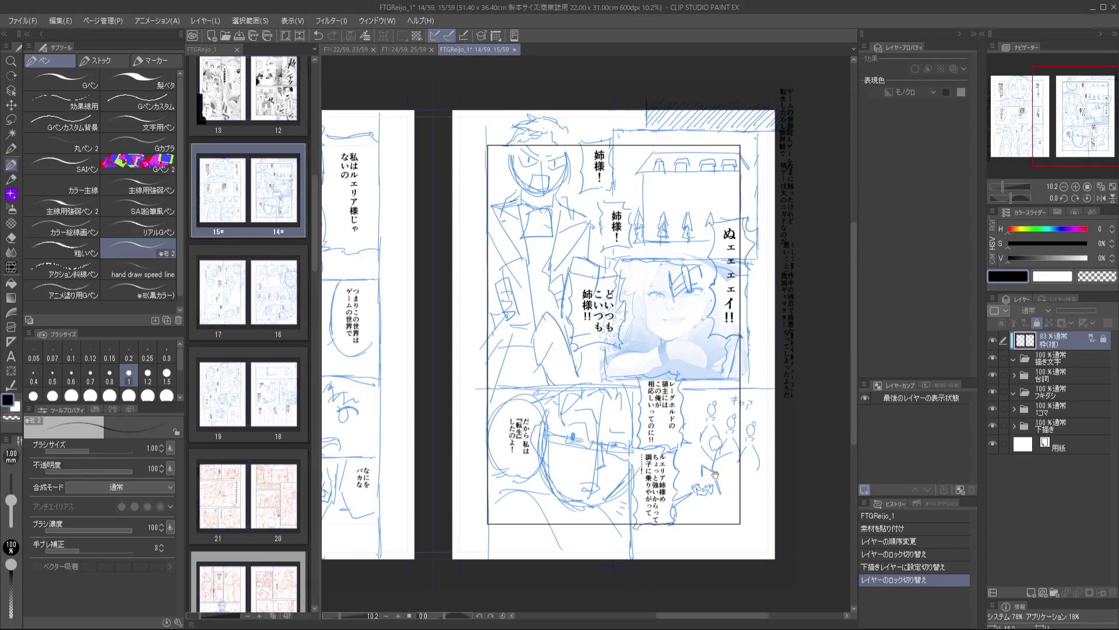
pyautogui.scroll(2, 722, 451)
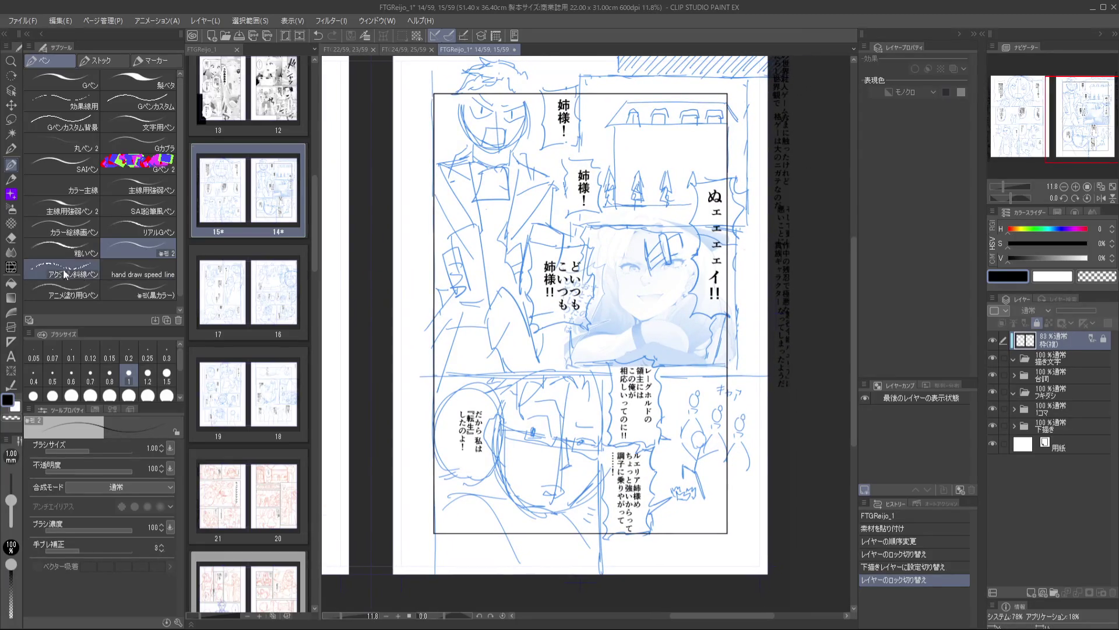
pyautogui.click(12, 326)
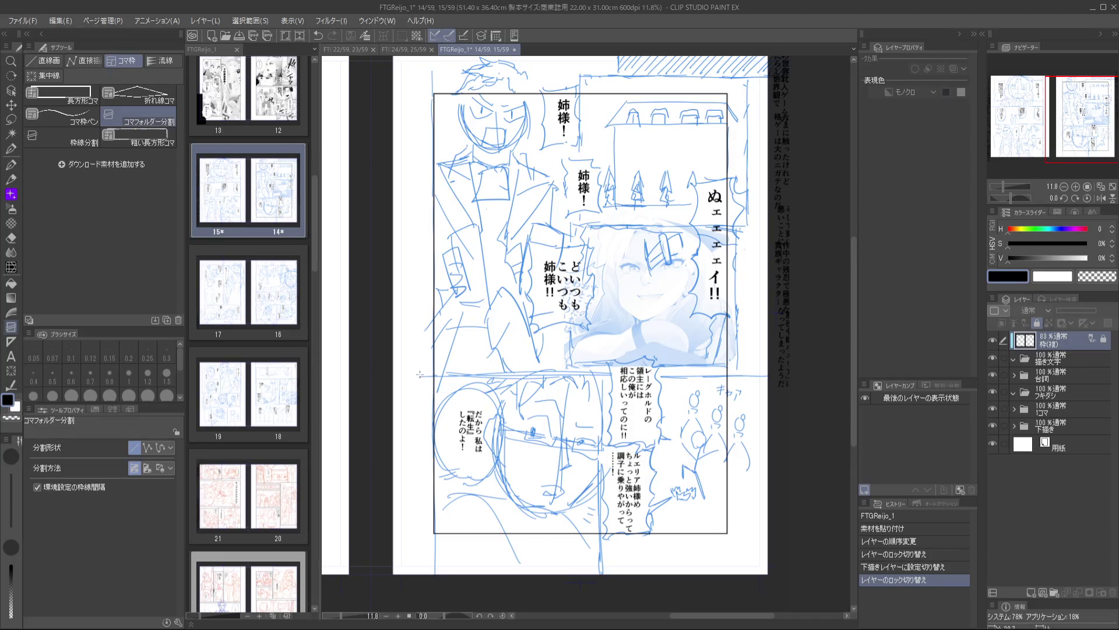
# Step: Divide the panel with a horizontal cut into upper and lower frames
pyautogui.moveTo(418, 373); pyautogui.dragTo(484, 368)
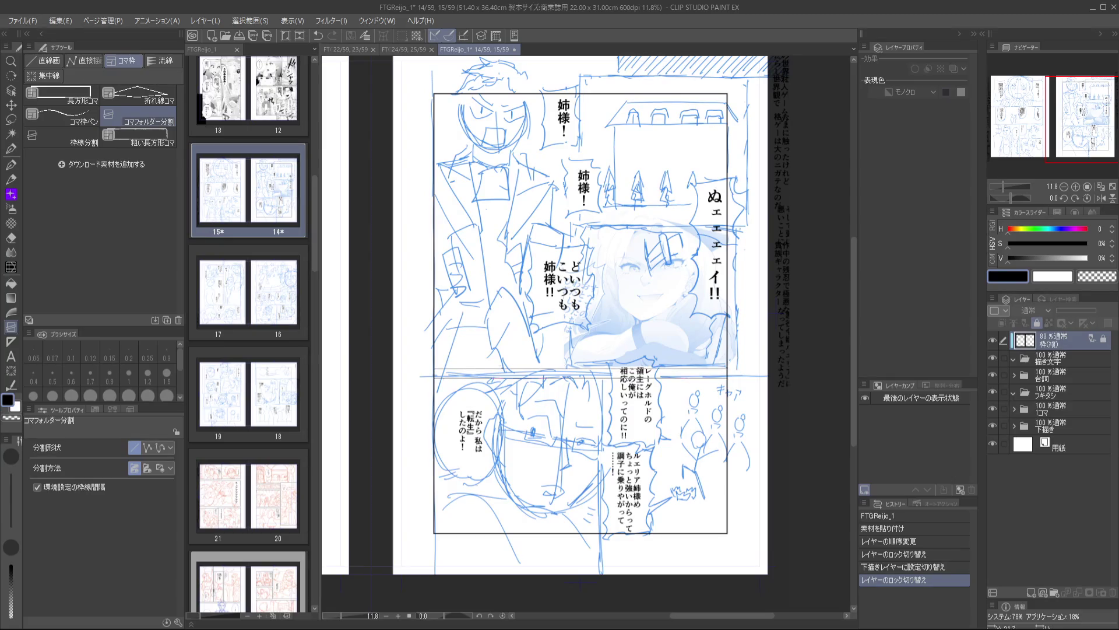
pyautogui.moveTo(747, 381); pyautogui.dragTo(752, 380)
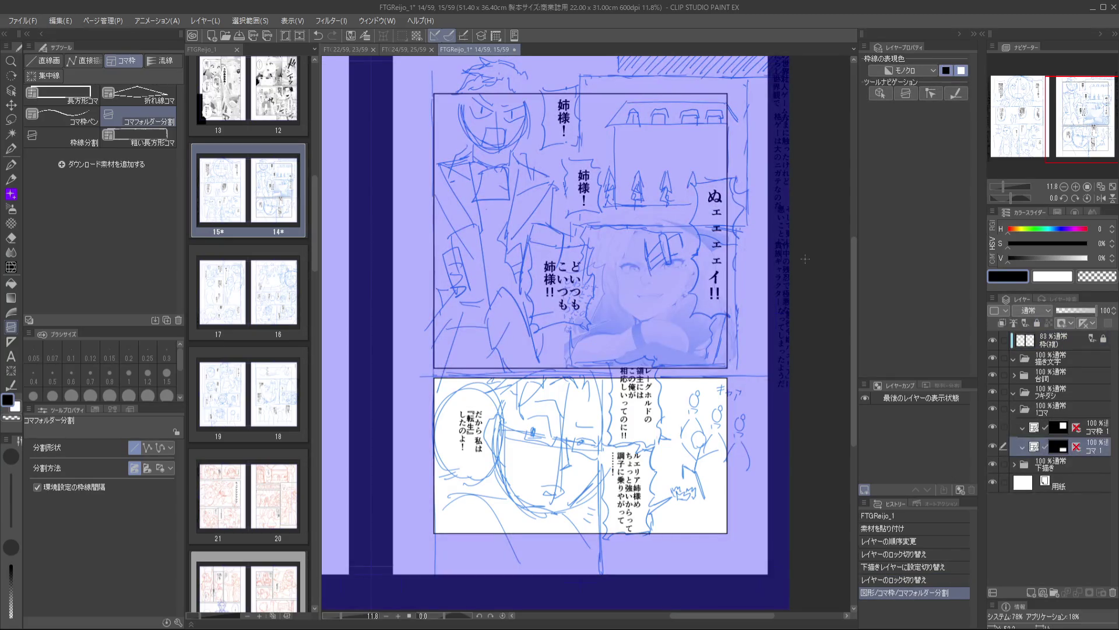
pyautogui.scroll(-3, 637, 411)
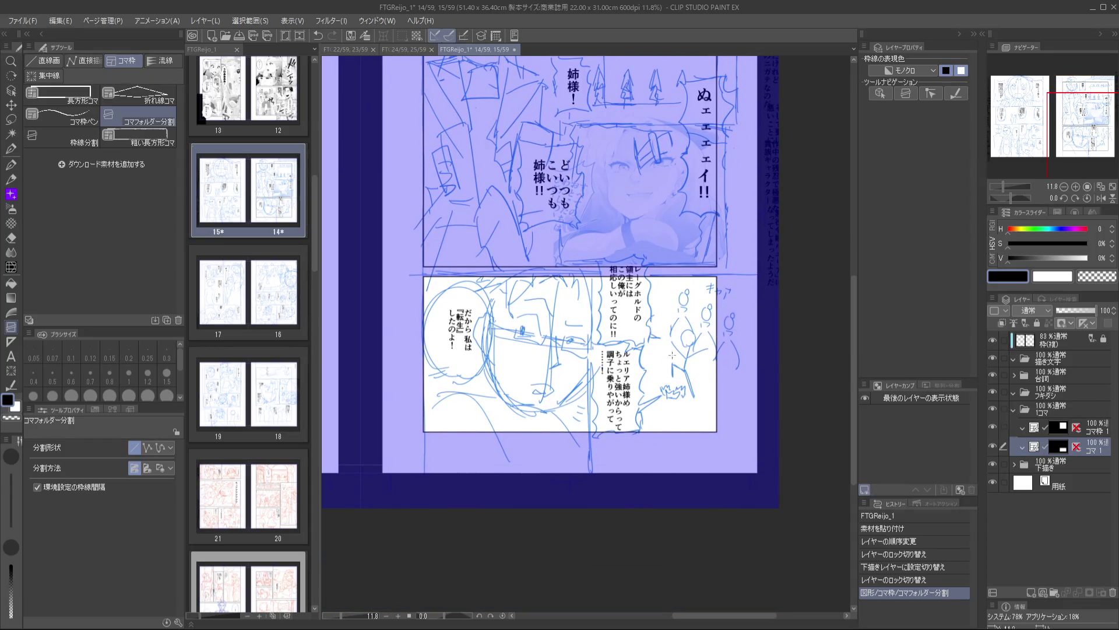
# Step: Drag the lower frame's bottom edge downward to lengthen it
pyautogui.press('o')
pyautogui.moveTo(570, 432)
pyautogui.mouseDown()
pyautogui.moveTo(571, 471)
pyautogui.moveTo(615, 433)
pyautogui.moveTo(668, 437)
pyautogui.mouseUp()
pyautogui.click(638, 434)
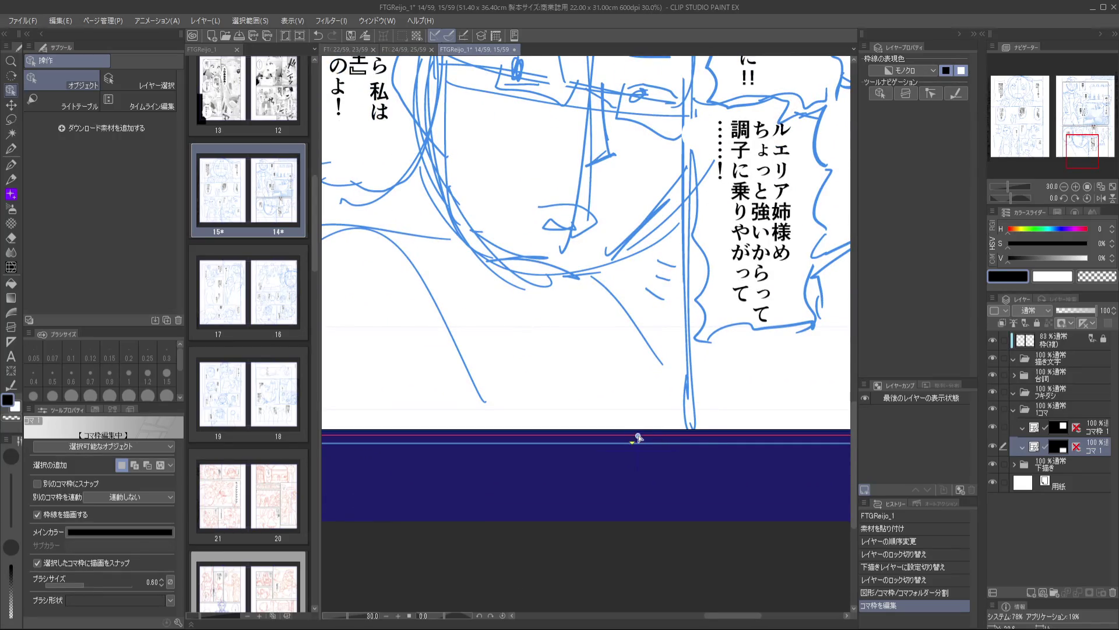
# Step: Widen the lower frame rightward past the page edge into the bleed area
pyautogui.moveTo(639, 436); pyautogui.dragTo(638, 441)
pyautogui.scroll(5, 732, 357)
pyautogui.hscroll(10, 732, 357)
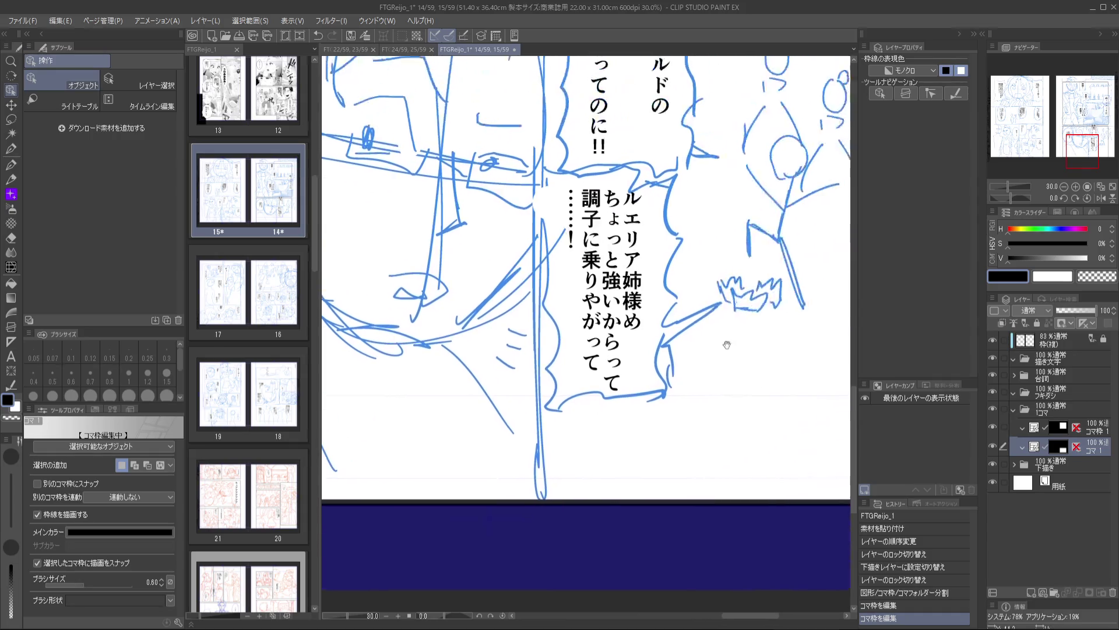
pyautogui.moveTo(670, 345)
pyautogui.mouseDown()
pyautogui.moveTo(606, 338)
pyautogui.moveTo(701, 336)
pyautogui.mouseUp()
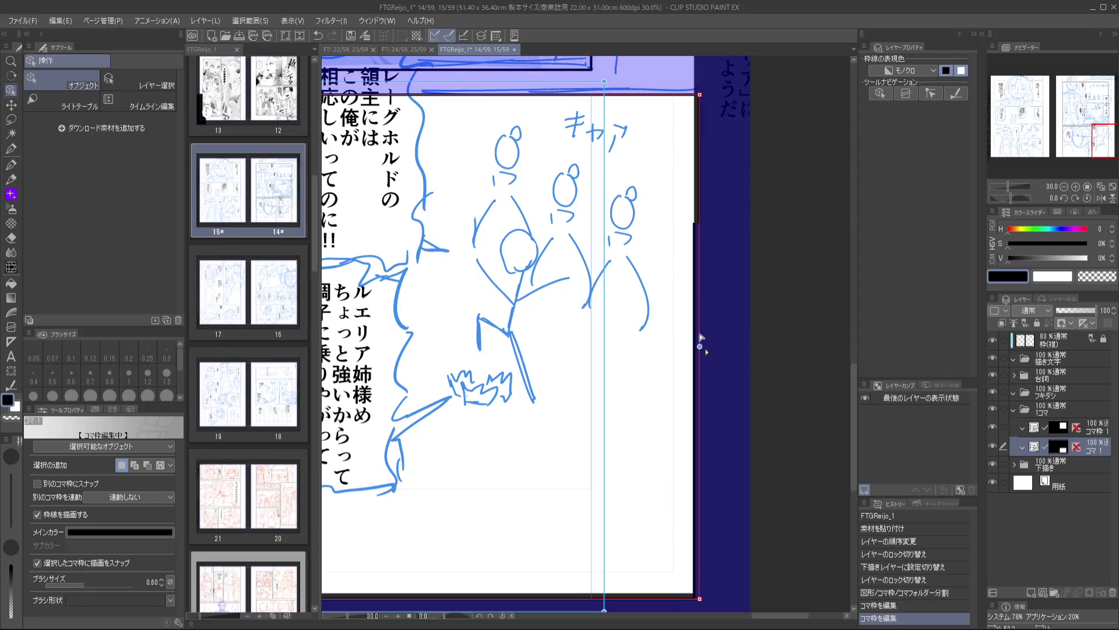
pyautogui.scroll(-3, 694, 341)
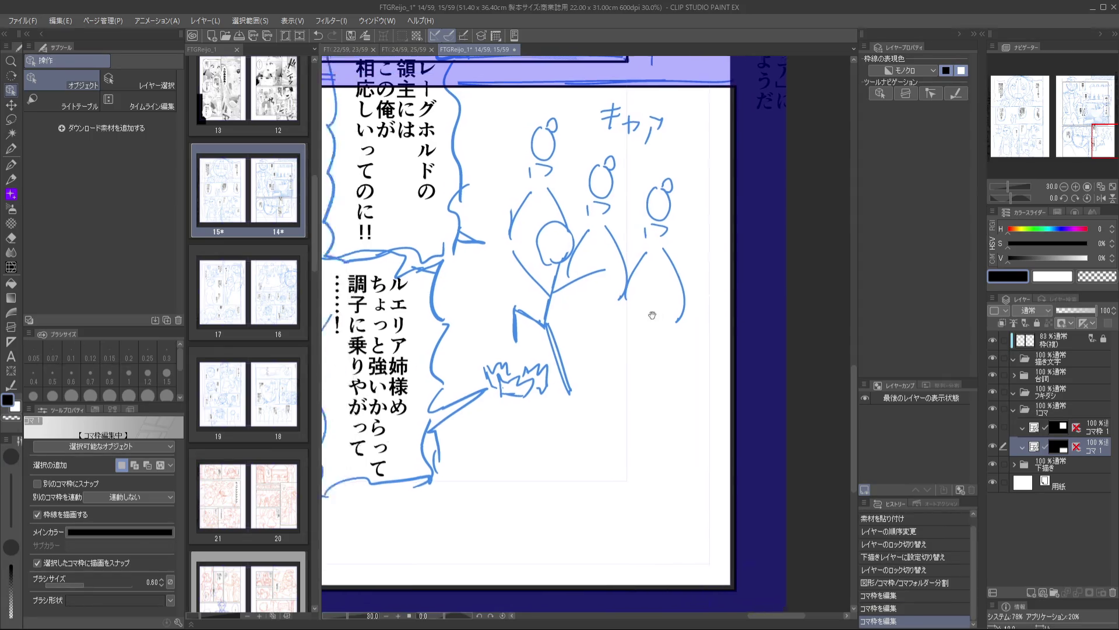
pyautogui.scroll(-1, 677, 350)
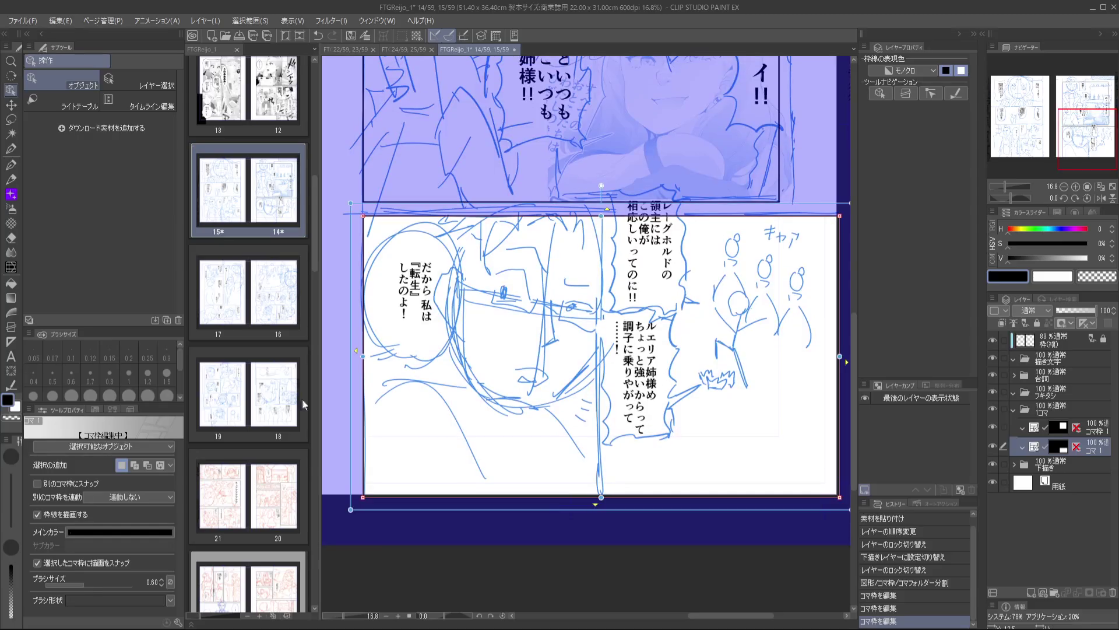
pyautogui.scroll(5, 681, 239)
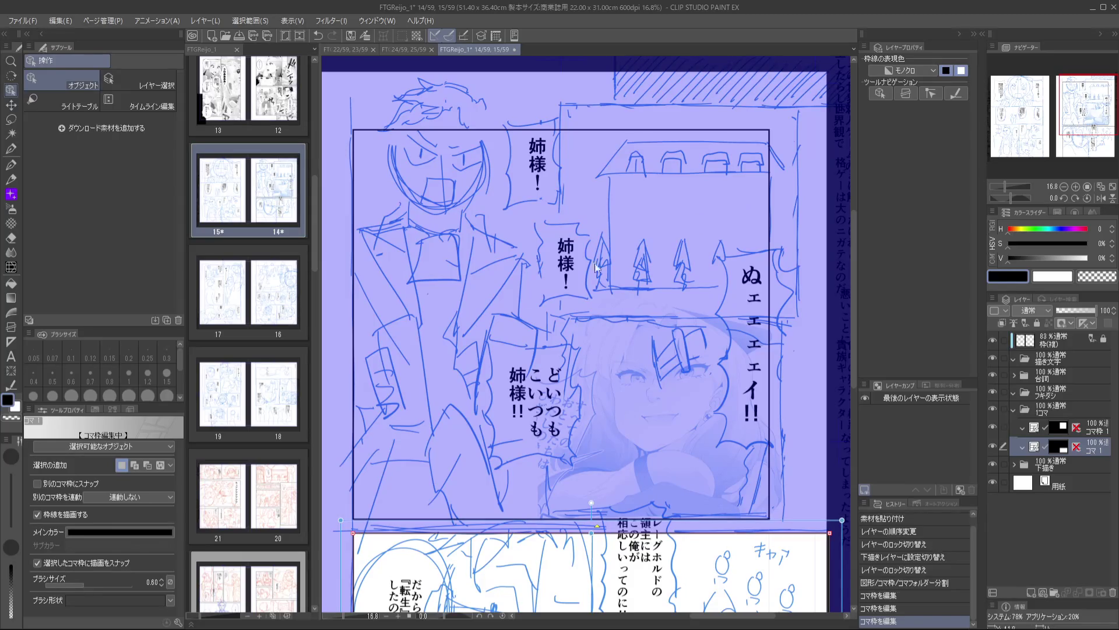
# Step: Split the upper panel vertically into left and right frames
pyautogui.click(14, 325)
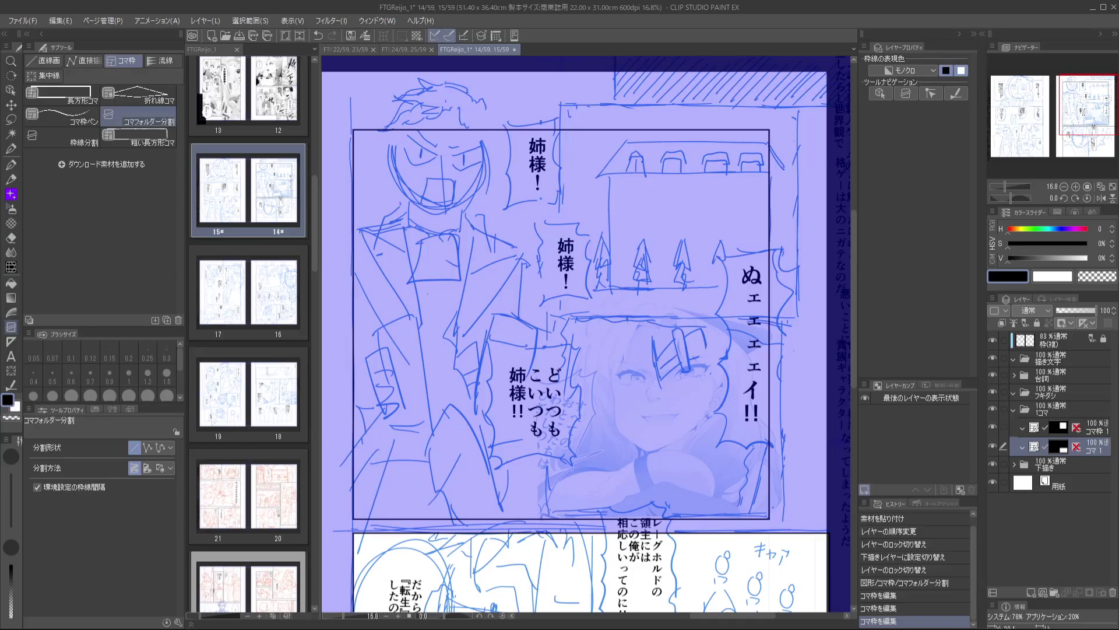
pyautogui.moveTo(547, 520); pyautogui.dragTo(548, 123)
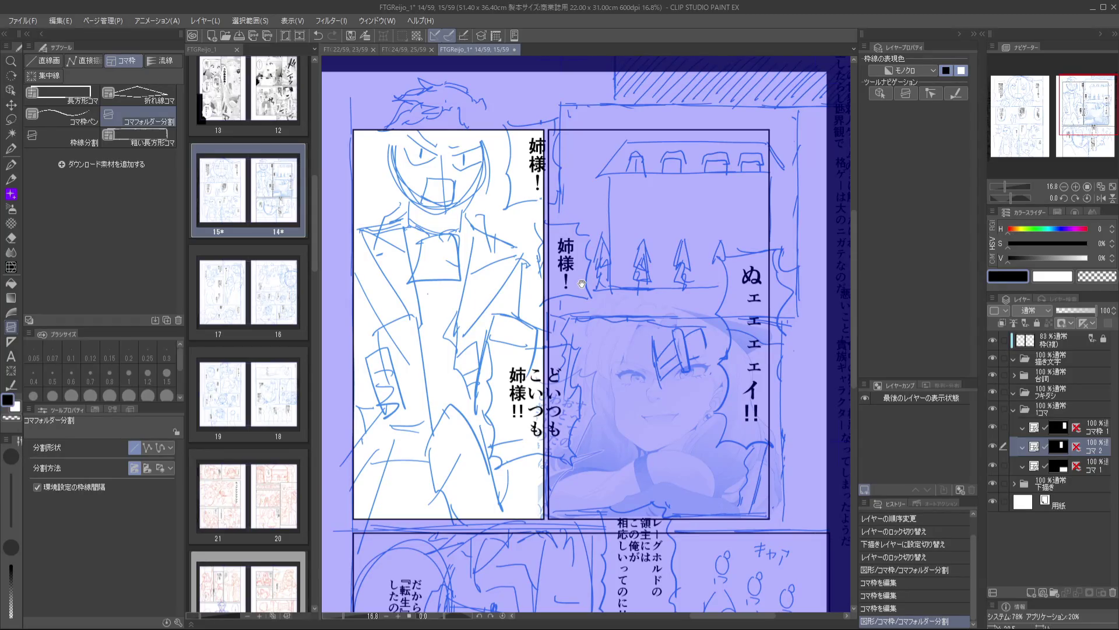
pyautogui.moveTo(582, 284)
pyautogui.mouseDown()
pyautogui.moveTo(598, 454)
pyautogui.moveTo(552, 475)
pyautogui.moveTo(552, 356)
pyautogui.mouseUp()
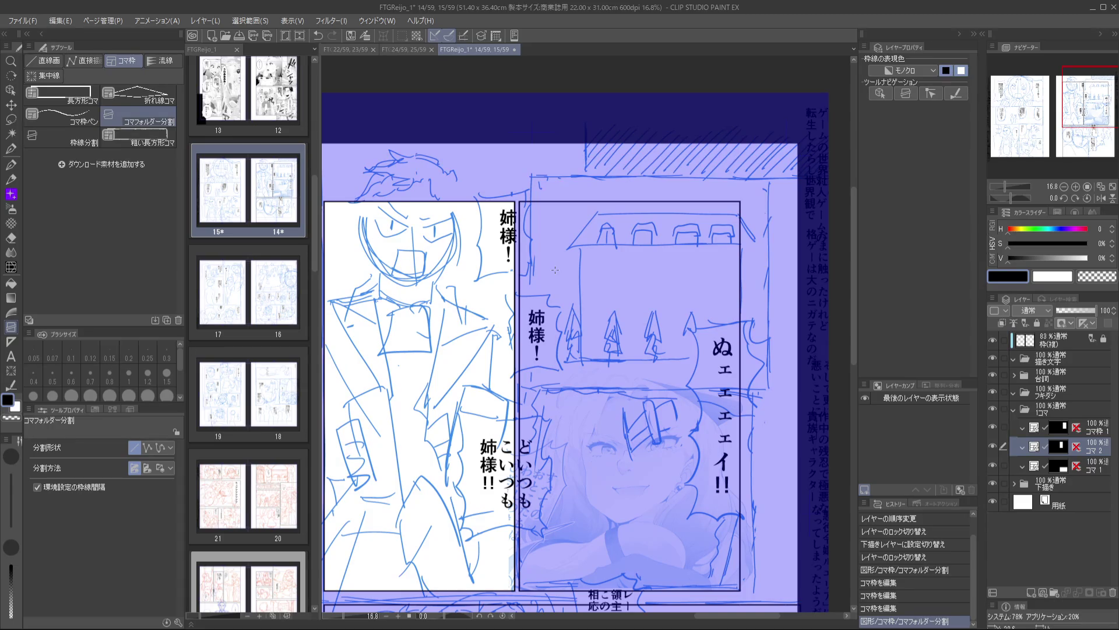
# Step: Cut the upper-right frame horizontally near its top
pyautogui.moveTo(771, 289); pyautogui.dragTo(722, 248)
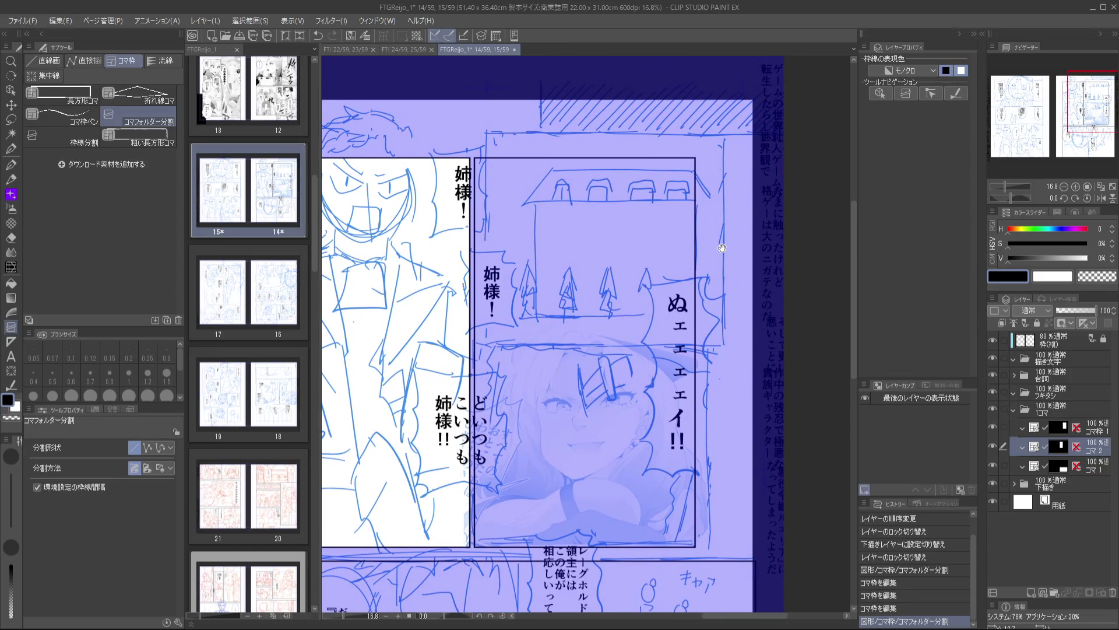
pyautogui.scroll(-1, 728, 309)
pyautogui.scroll(1, 705, 321)
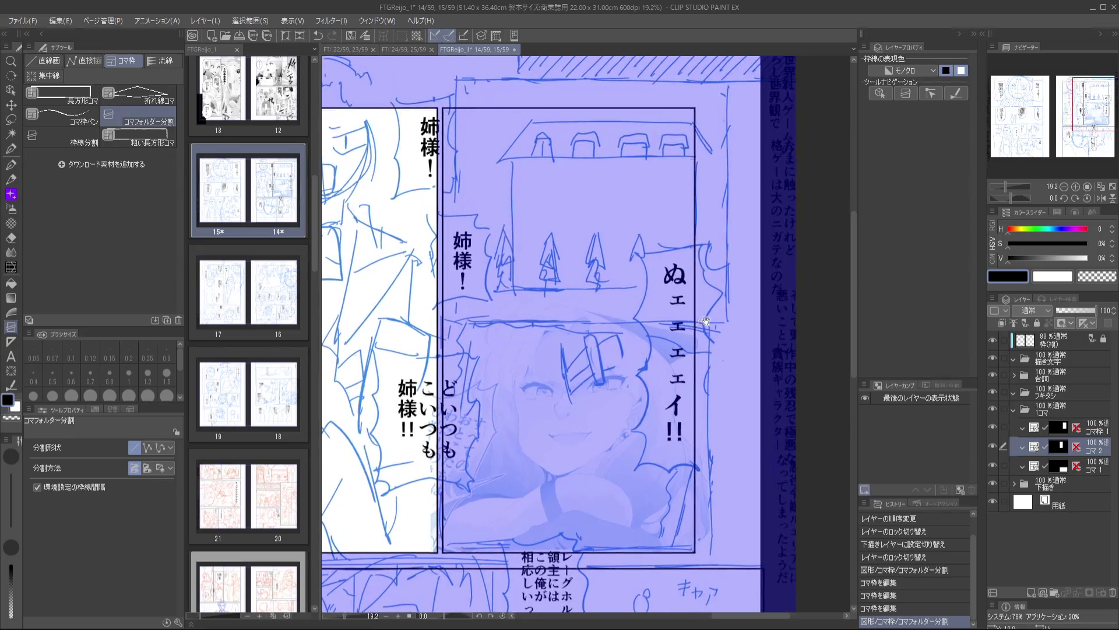
pyautogui.moveTo(704, 321); pyautogui.dragTo(698, 329)
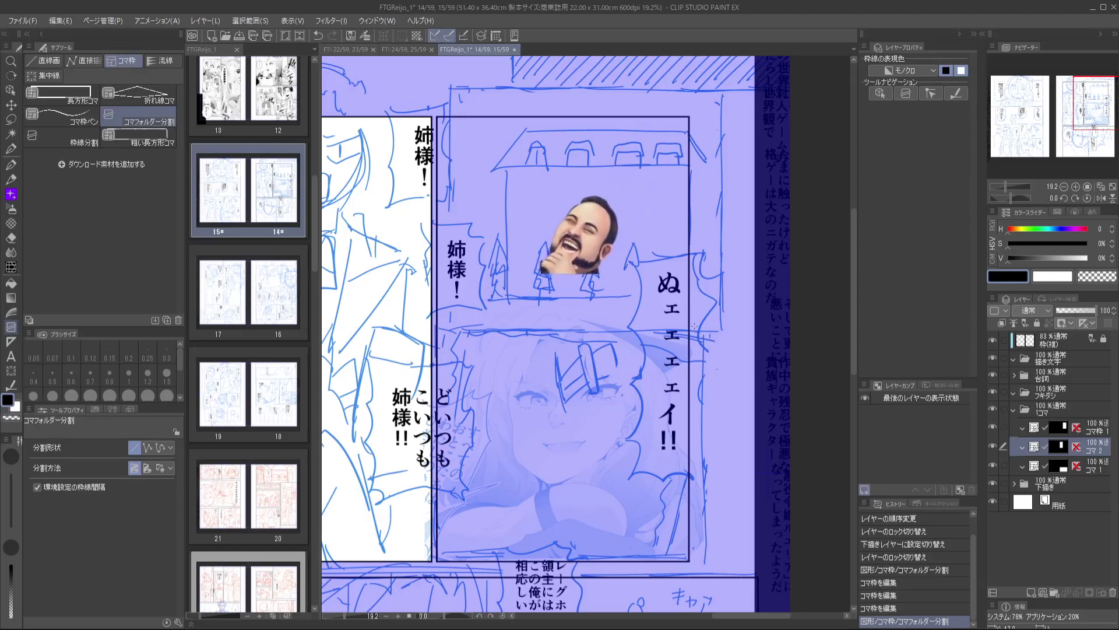
pyautogui.moveTo(446, 322); pyautogui.dragTo(690, 320)
# Step: Reposition the lower right-hand frame's left, right and top borders
pyautogui.press('o')
pyautogui.scroll(2, 524, 350)
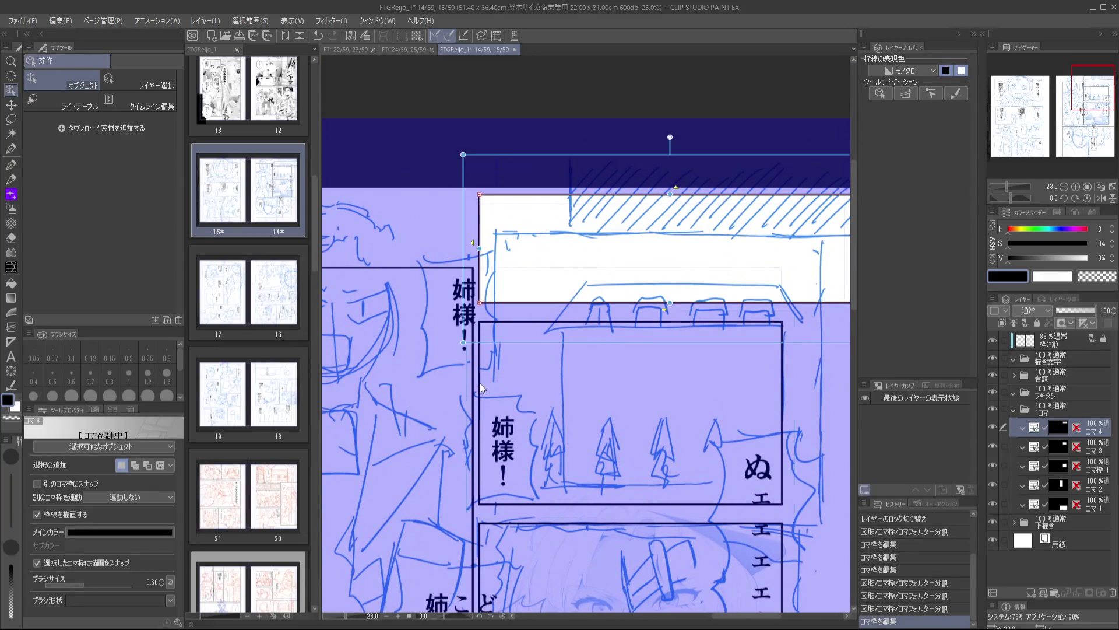
pyautogui.click(482, 388)
pyautogui.moveTo(484, 412); pyautogui.dragTo(496, 413)
pyautogui.moveTo(715, 379); pyautogui.dragTo(646, 388)
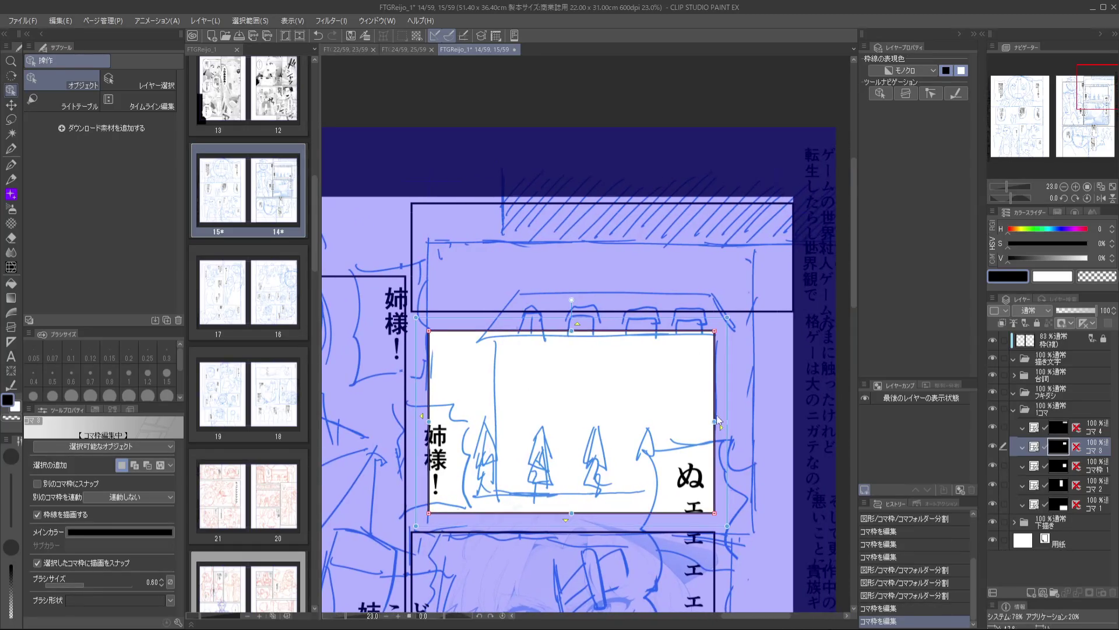
pyautogui.moveTo(716, 424); pyautogui.dragTo(753, 422)
pyautogui.moveTo(592, 332)
pyautogui.mouseDown()
pyautogui.moveTo(579, 244)
pyautogui.moveTo(590, 244)
pyautogui.mouseUp()
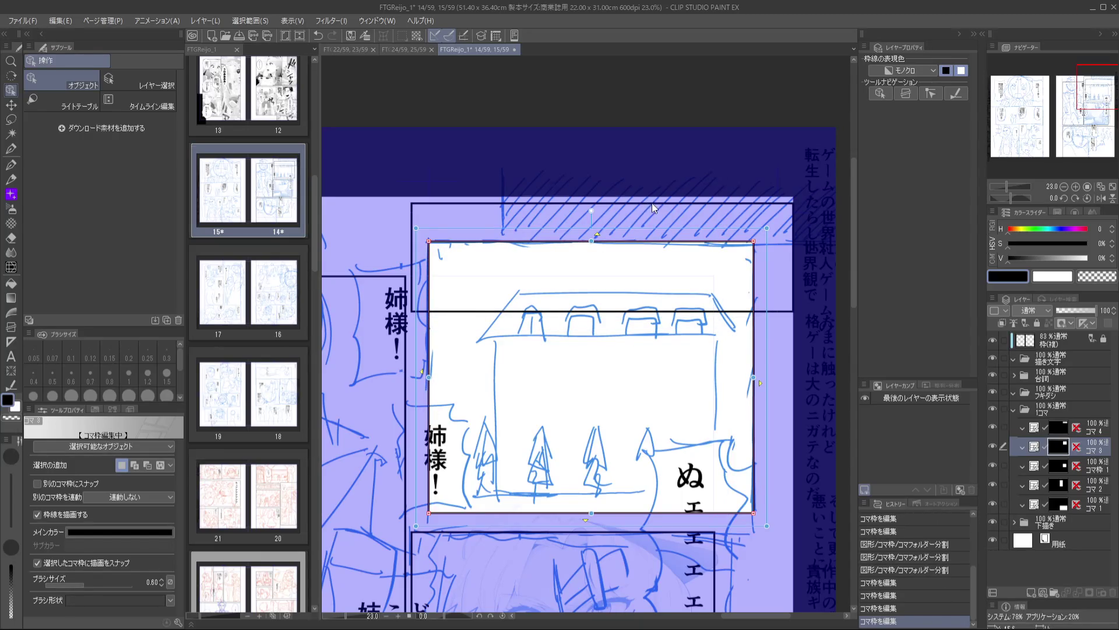
# Step: Shrink the hatched top frame into a thin strip and turn off 'Snap to other frames'
pyautogui.click(651, 203)
pyautogui.scroll(4, 652, 202)
pyautogui.moveTo(615, 431); pyautogui.dragTo(614, 412)
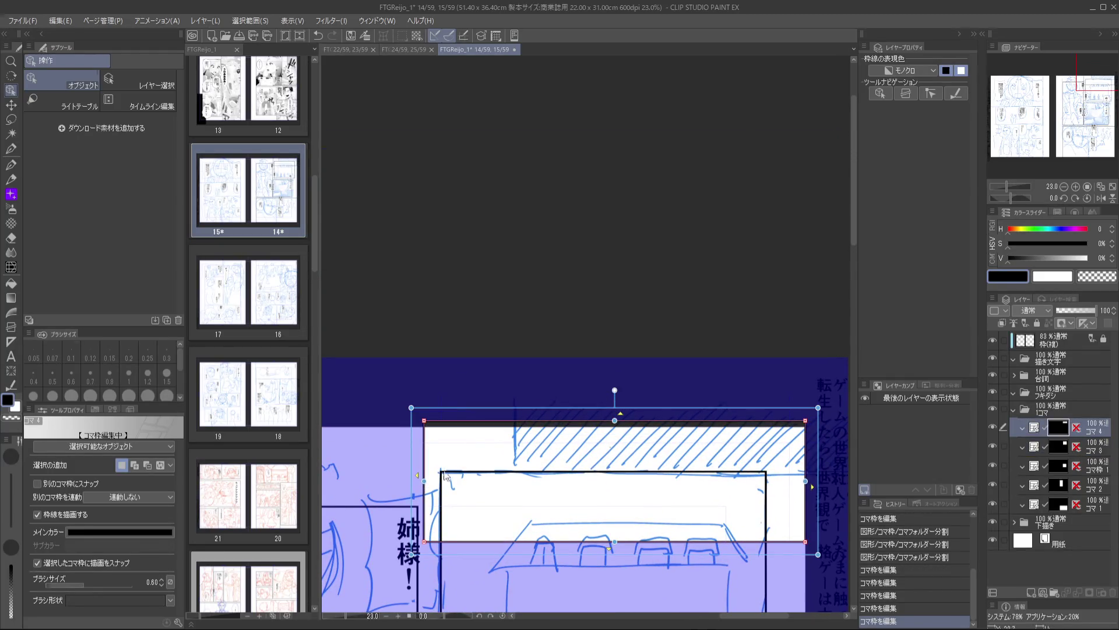
pyautogui.moveTo(424, 480); pyautogui.dragTo(515, 480)
pyautogui.scroll(3, 777, 422)
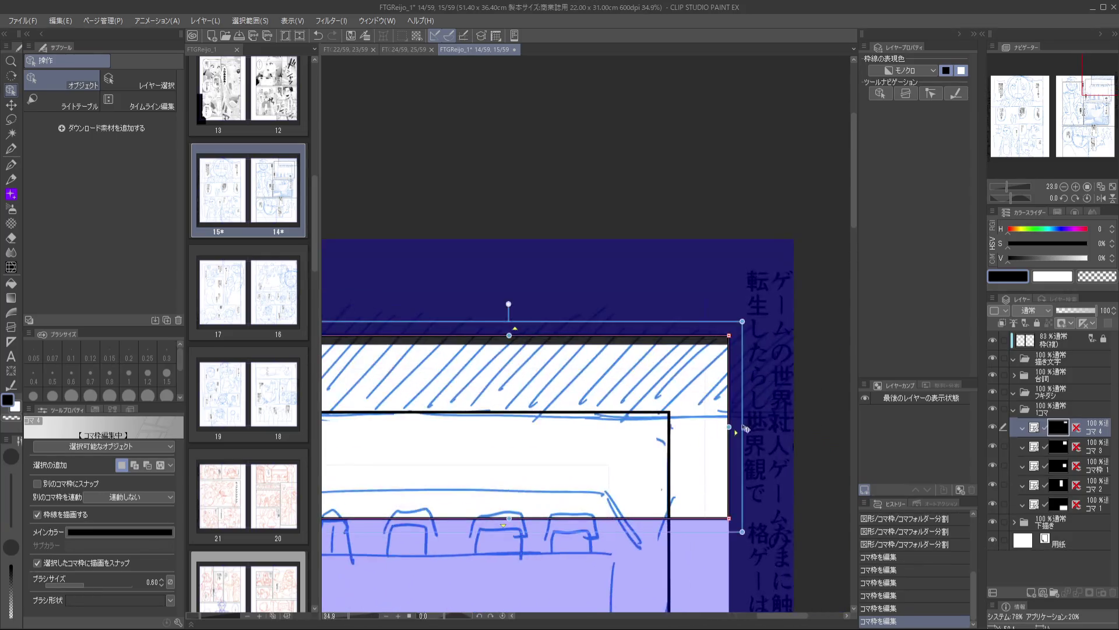
pyautogui.moveTo(733, 430); pyautogui.dragTo(735, 429)
pyautogui.moveTo(659, 432)
pyautogui.mouseDown()
pyautogui.moveTo(714, 333)
pyautogui.moveTo(769, 390)
pyautogui.moveTo(769, 381)
pyautogui.mouseUp()
pyautogui.moveTo(636, 471); pyautogui.dragTo(622, 362)
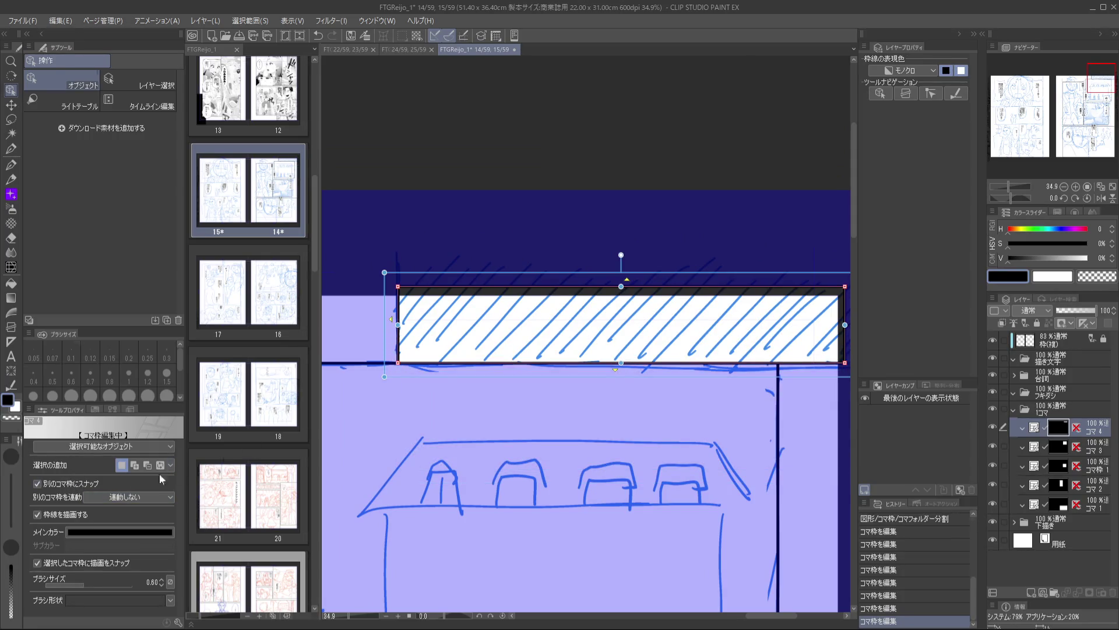
pyautogui.click(53, 482)
pyautogui.moveTo(696, 519)
pyautogui.mouseDown()
pyautogui.moveTo(675, 228)
pyautogui.moveTo(559, 328)
pyautogui.moveTo(569, 329)
pyautogui.mouseUp()
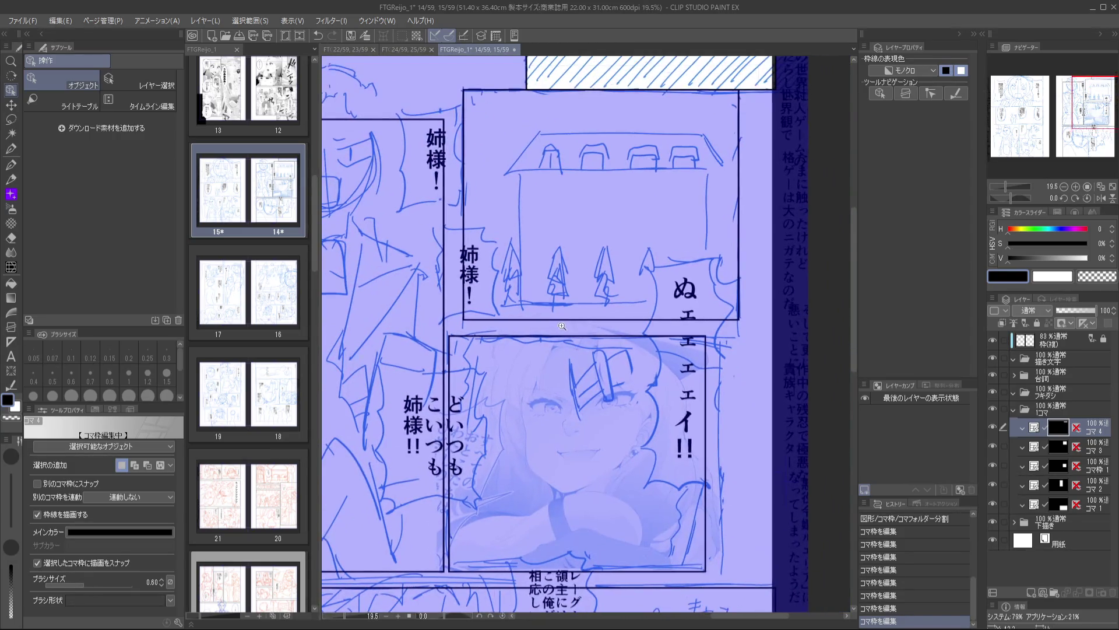
# Step: Widen the smiling girl panel's right edge slightly
pyautogui.click(707, 414)
pyautogui.moveTo(706, 453); pyautogui.dragTo(721, 458)
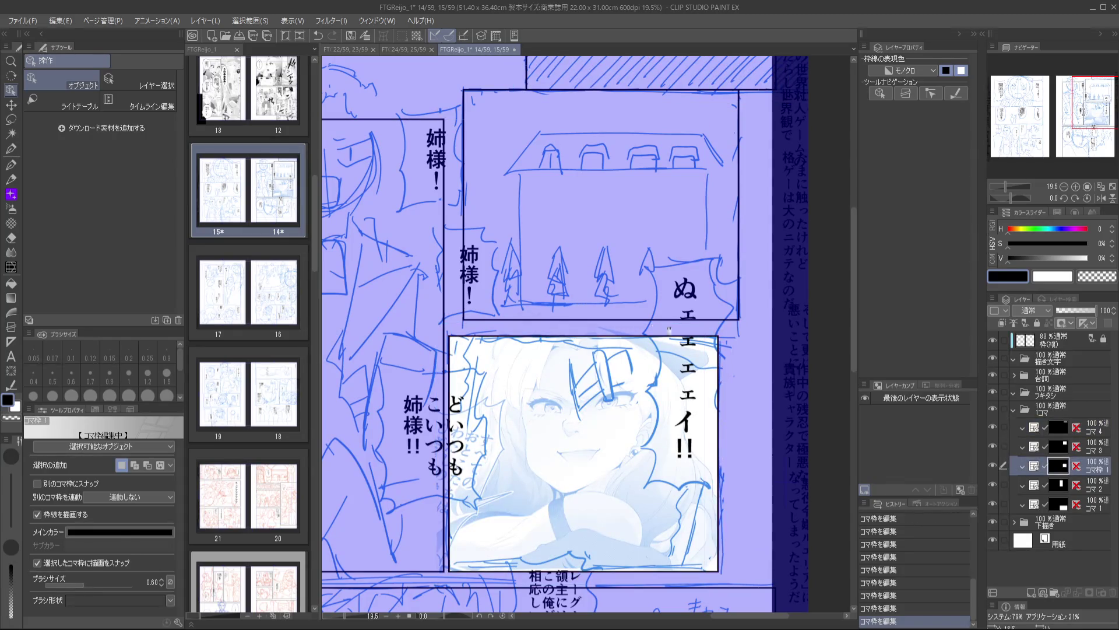
pyautogui.moveTo(587, 325); pyautogui.dragTo(606, 309)
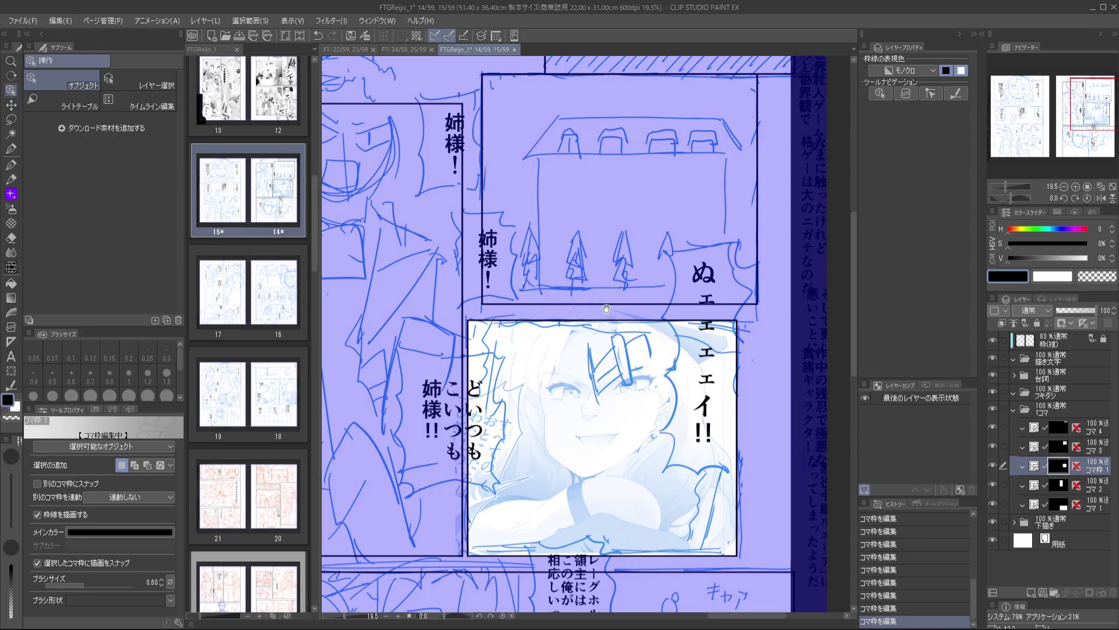
pyautogui.moveTo(647, 302); pyautogui.dragTo(652, 262)
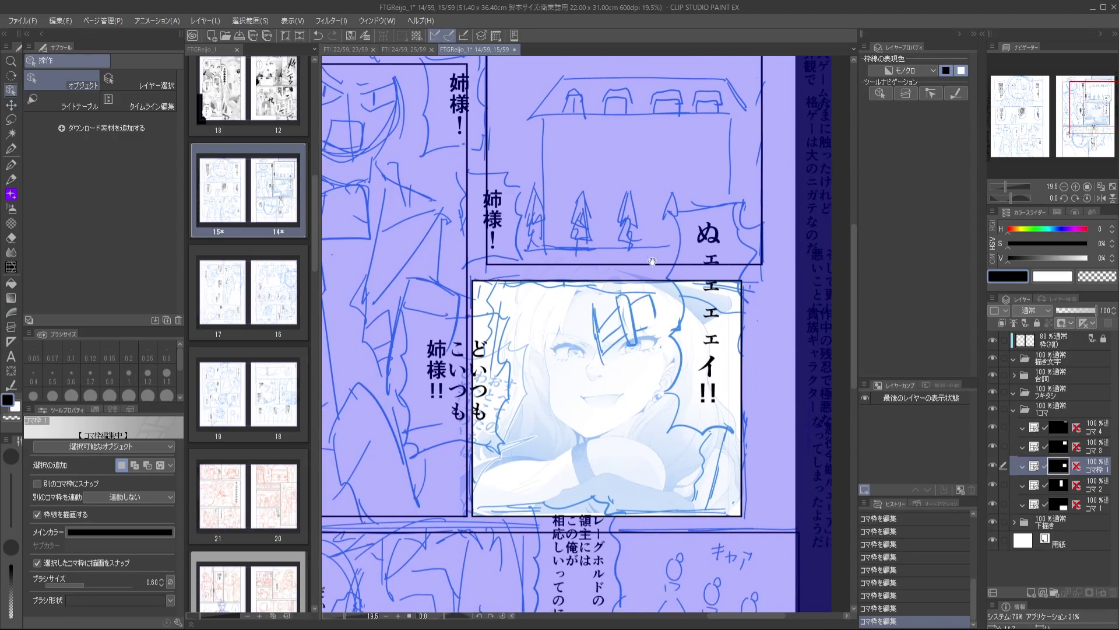
pyautogui.scroll(4, 651, 293)
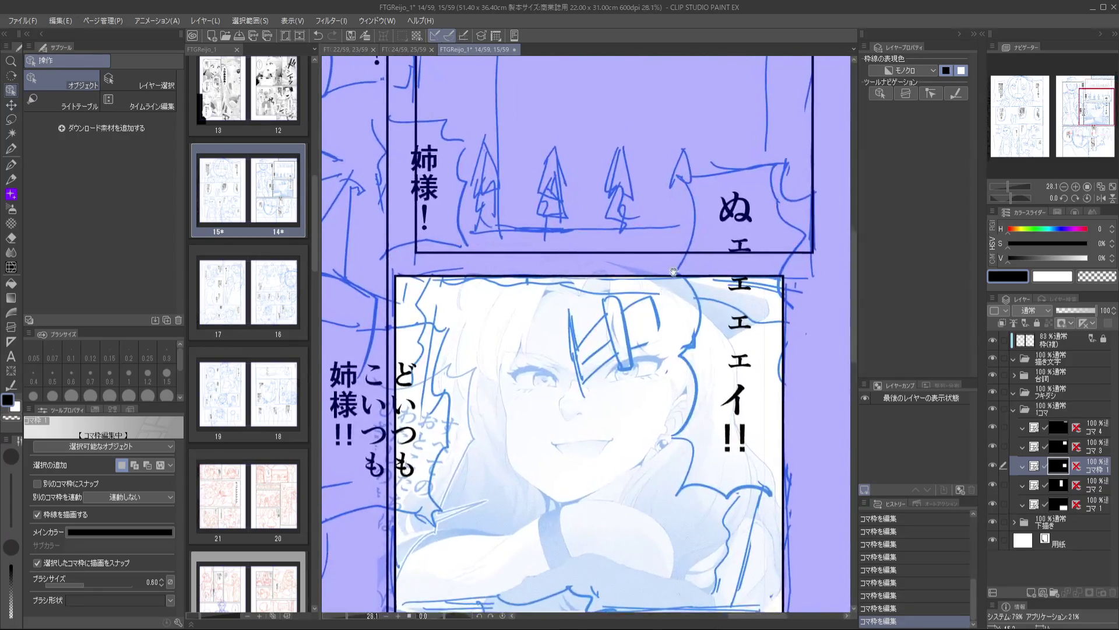
# Step: Lower the bottom edge of the building sketch panel
pyautogui.click(648, 313)
pyautogui.moveTo(618, 313)
pyautogui.mouseDown()
pyautogui.moveTo(623, 351)
pyautogui.moveTo(641, 324)
pyautogui.mouseUp()
pyautogui.scroll(-3, 643, 328)
# Step: Extend the shouting man panel's bottom edge slightly and uncheck 'Draw border'
pyautogui.click(643, 328)
pyautogui.scroll(-3, 583, 328)
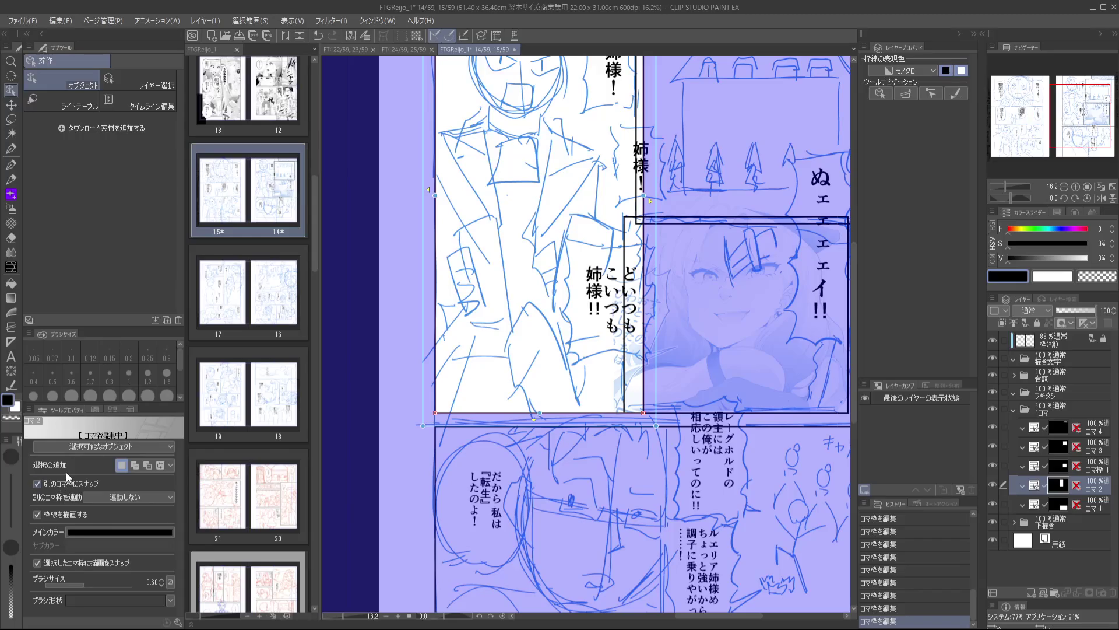
pyautogui.scroll(2, 541, 426)
pyautogui.moveTo(540, 425); pyautogui.dragTo(541, 430)
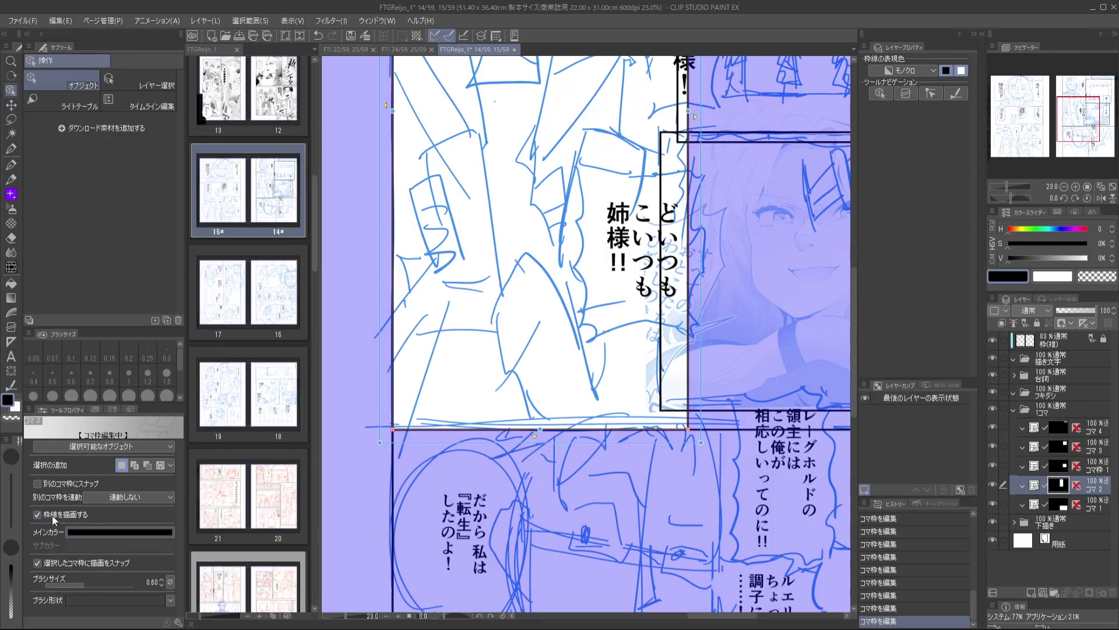
pyautogui.click(37, 515)
pyautogui.scroll(-3, 602, 322)
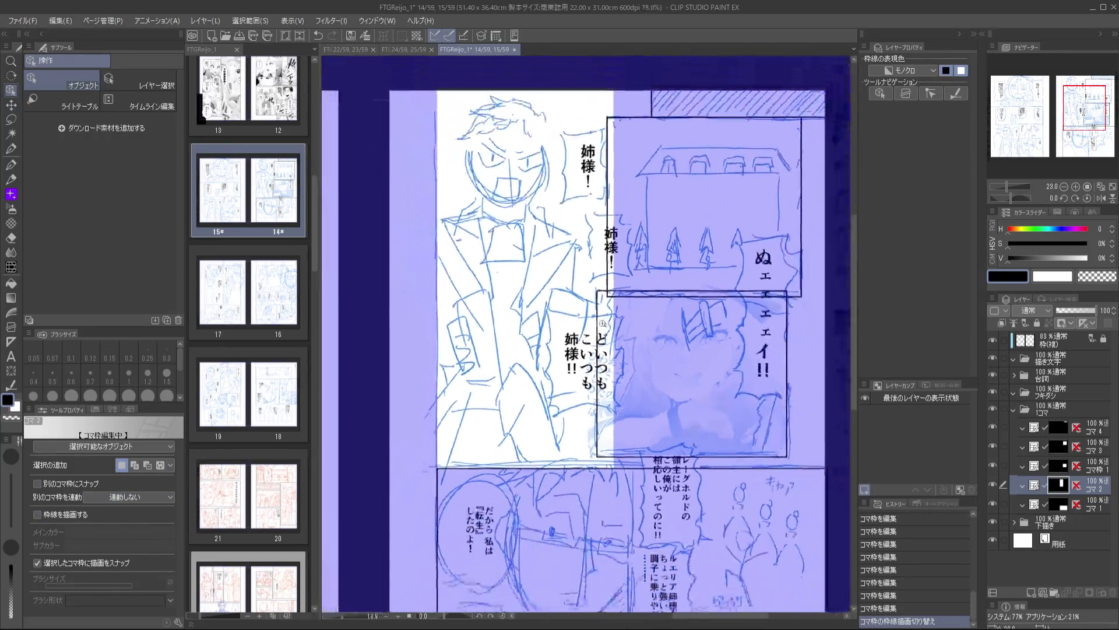
pyautogui.scroll(-1, 603, 322)
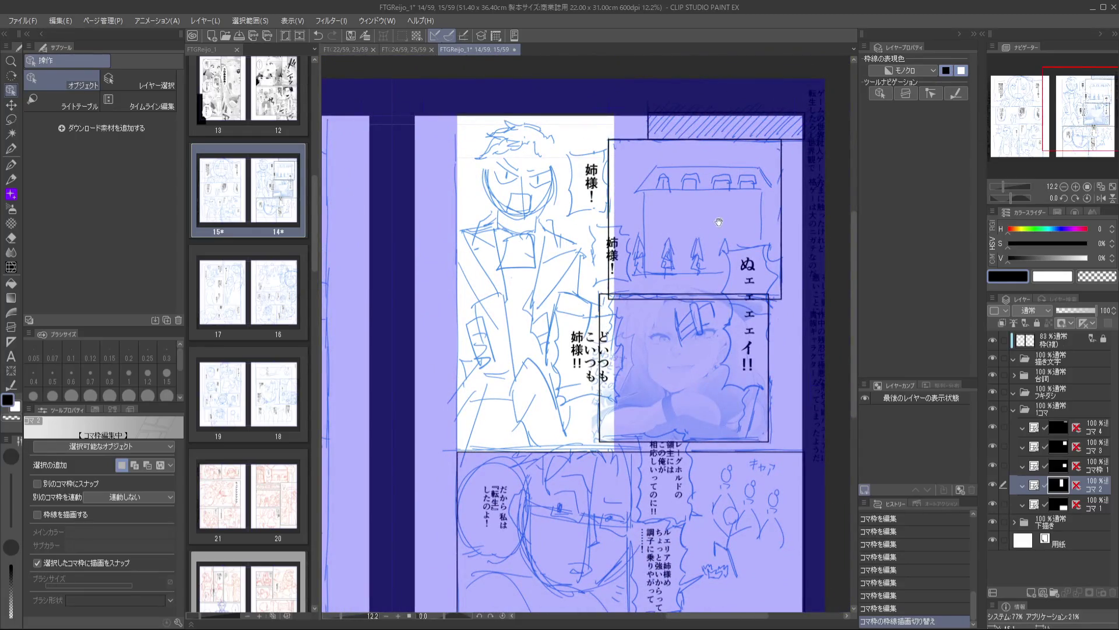
# Step: Pull the large left panel's right edge in to meet the right-hand panels
pyautogui.moveTo(722, 242)
pyautogui.mouseDown()
pyautogui.moveTo(702, 187)
pyautogui.moveTo(695, 242)
pyautogui.mouseUp()
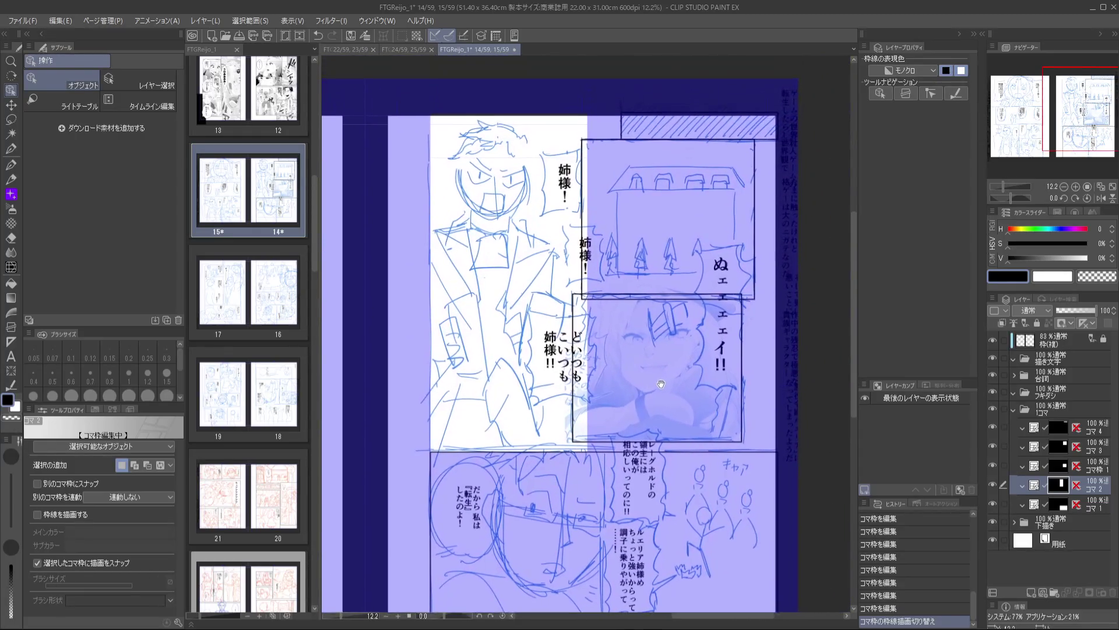
pyautogui.scroll(2, 595, 239)
pyautogui.scroll(1, 598, 235)
pyautogui.click(603, 248)
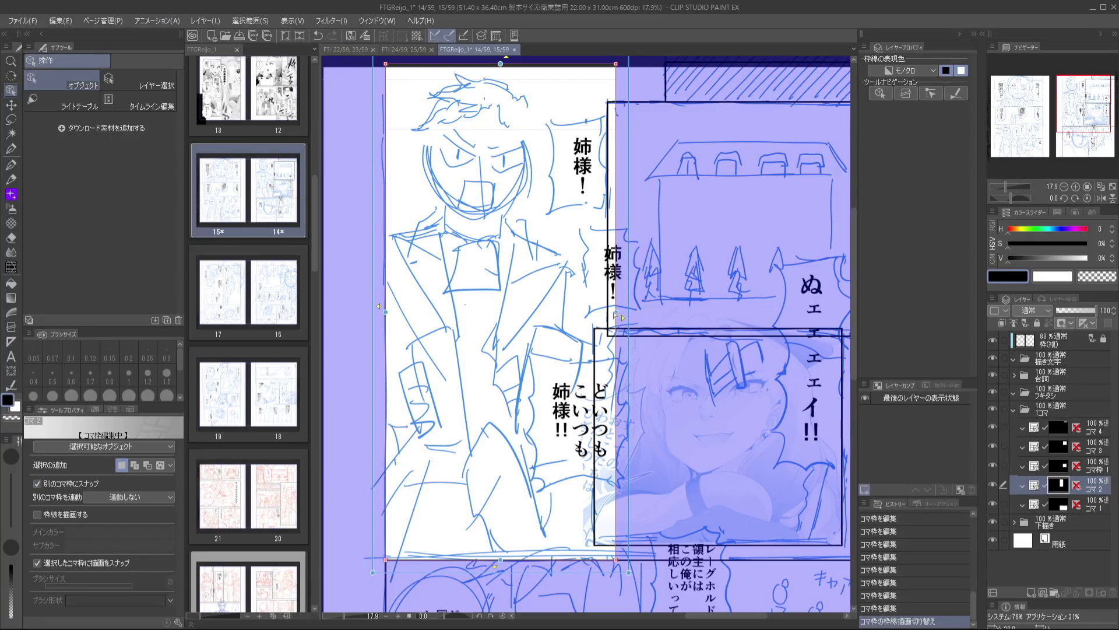
pyautogui.moveTo(616, 313); pyautogui.dragTo(608, 315)
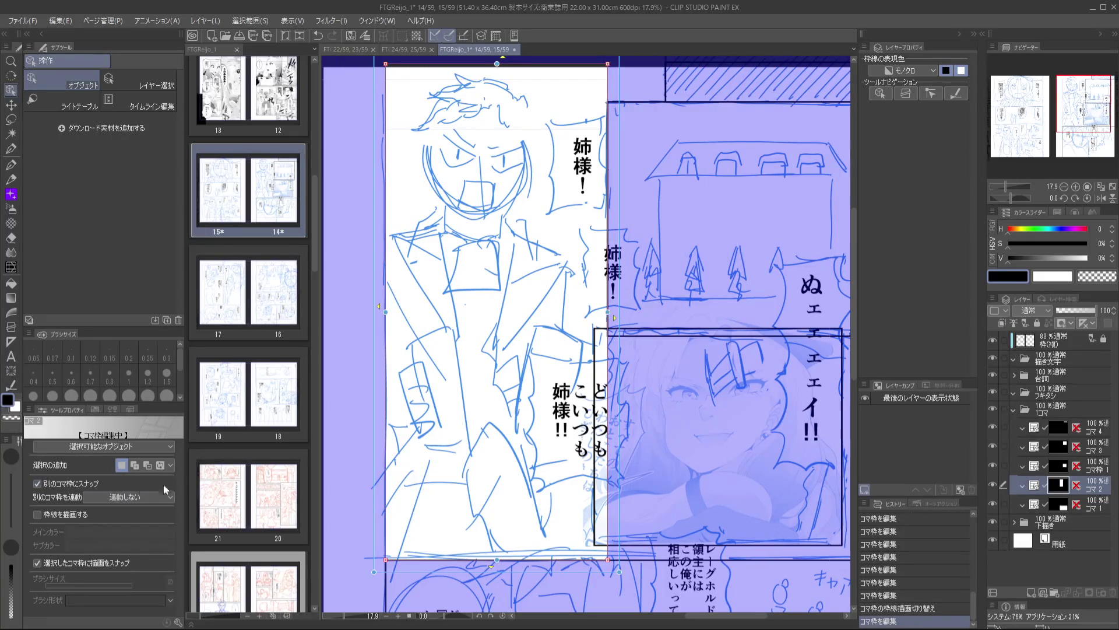
pyautogui.moveTo(719, 440)
pyautogui.mouseDown()
pyautogui.moveTo(707, 381)
pyautogui.moveTo(624, 309)
pyautogui.mouseUp()
pyautogui.scroll(-6, 624, 309)
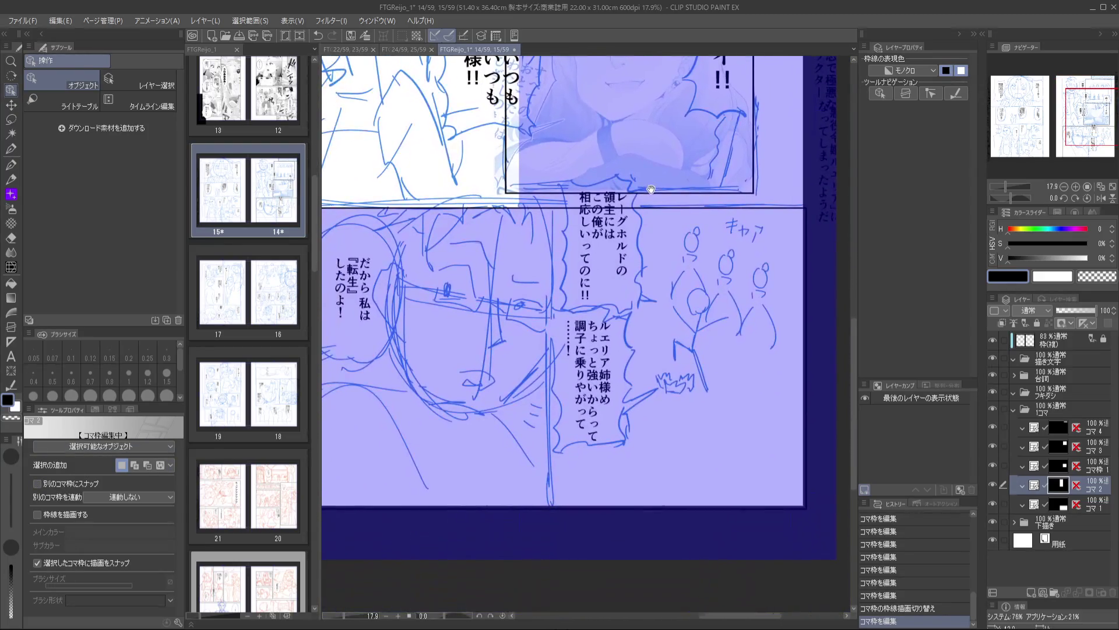
# Step: Split the bottom panel vertically into two side-by-side panels
pyautogui.click(16, 327)
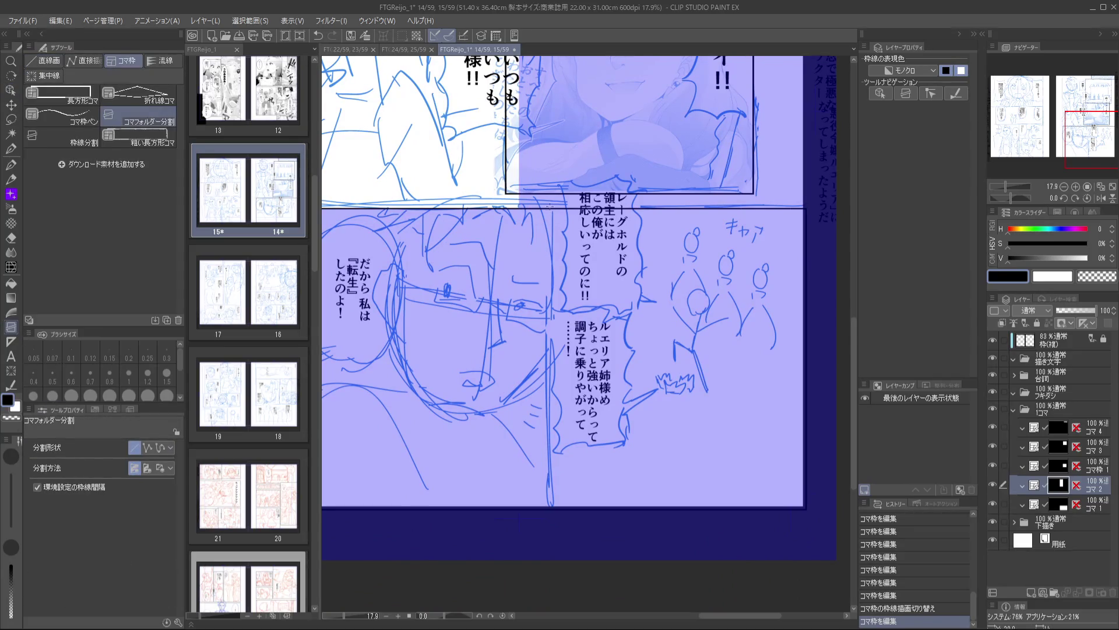
pyautogui.moveTo(551, 205); pyautogui.dragTo(555, 273)
pyautogui.moveTo(561, 398); pyautogui.dragTo(561, 396)
pyautogui.moveTo(577, 184); pyautogui.dragTo(606, 249)
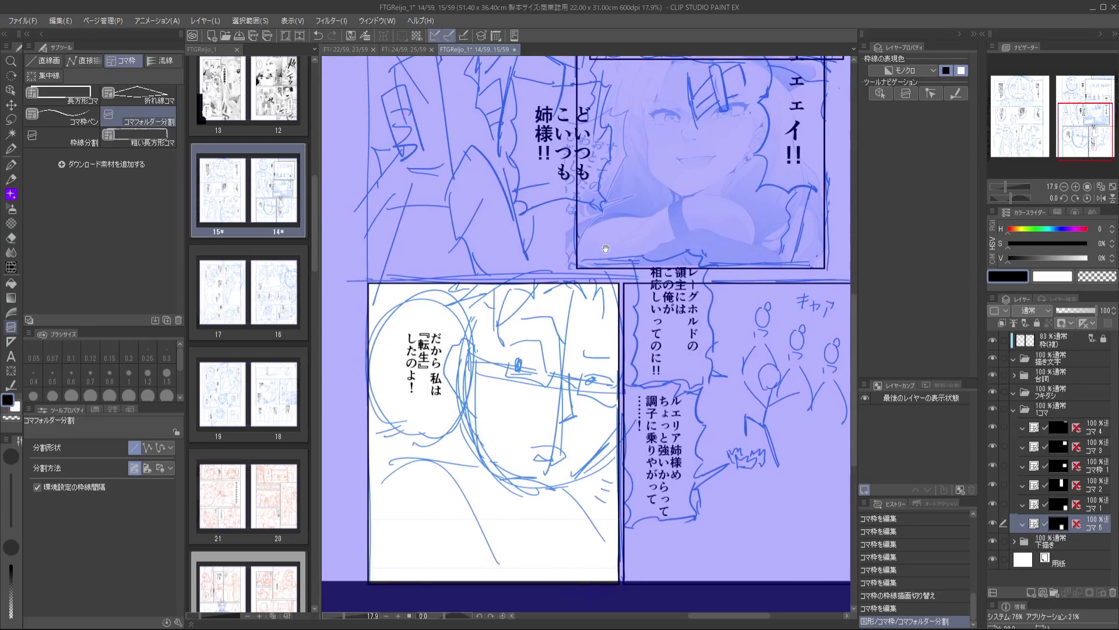
pyautogui.click(561, 286)
# Step: Lower the new bottom-left panel's top edge slightly
pyautogui.press('o')
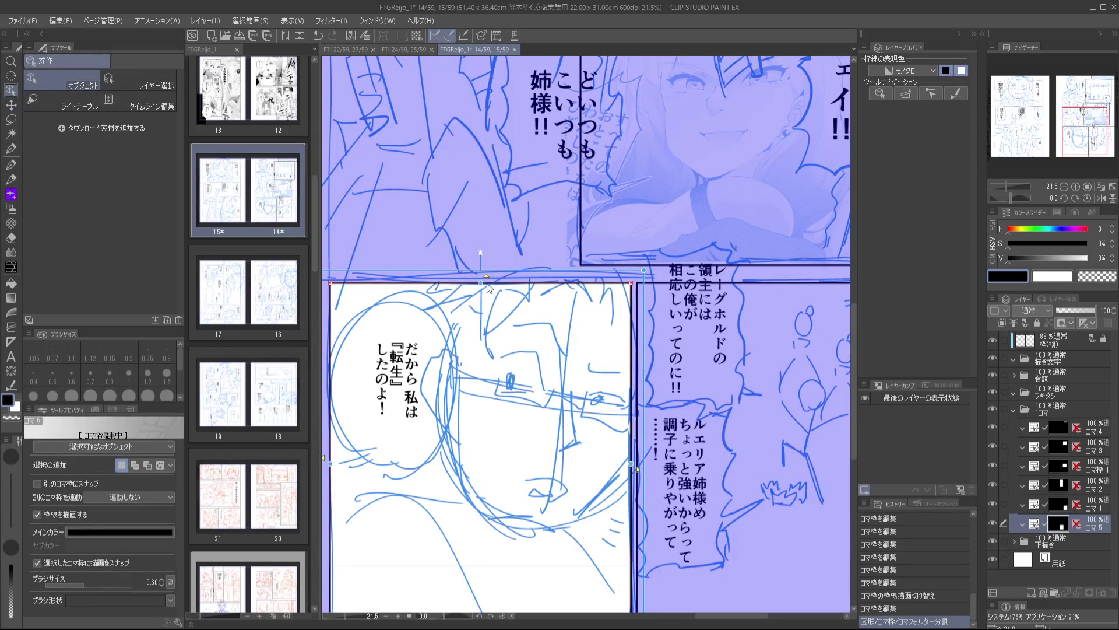
pyautogui.moveTo(481, 283); pyautogui.dragTo(480, 286)
pyautogui.scroll(-4, 525, 350)
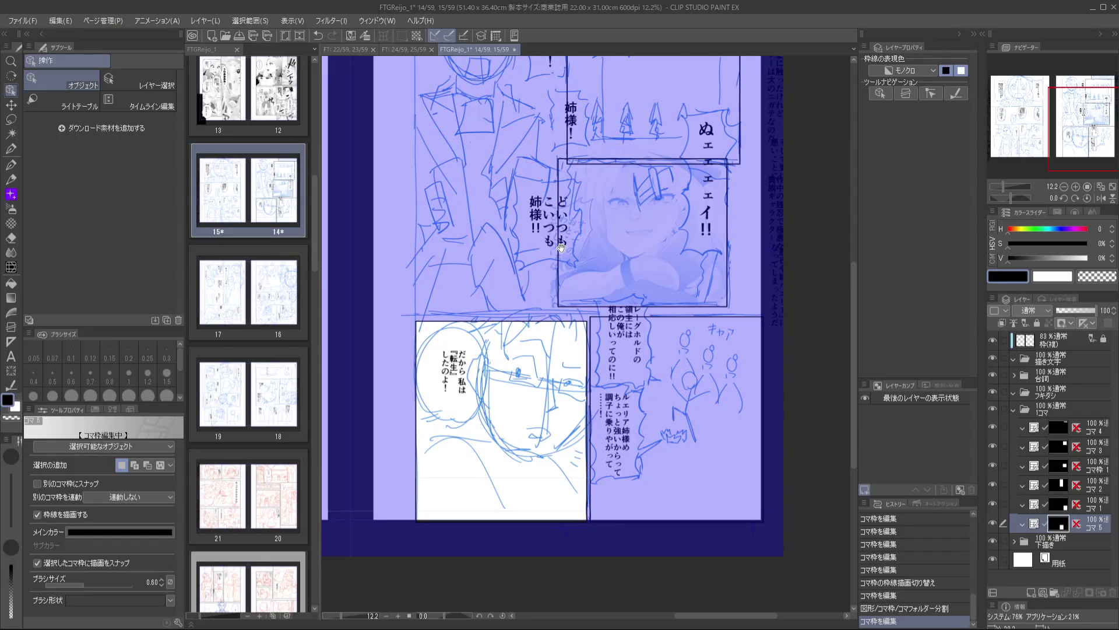
pyautogui.moveTo(561, 248); pyautogui.dragTo(546, 317)
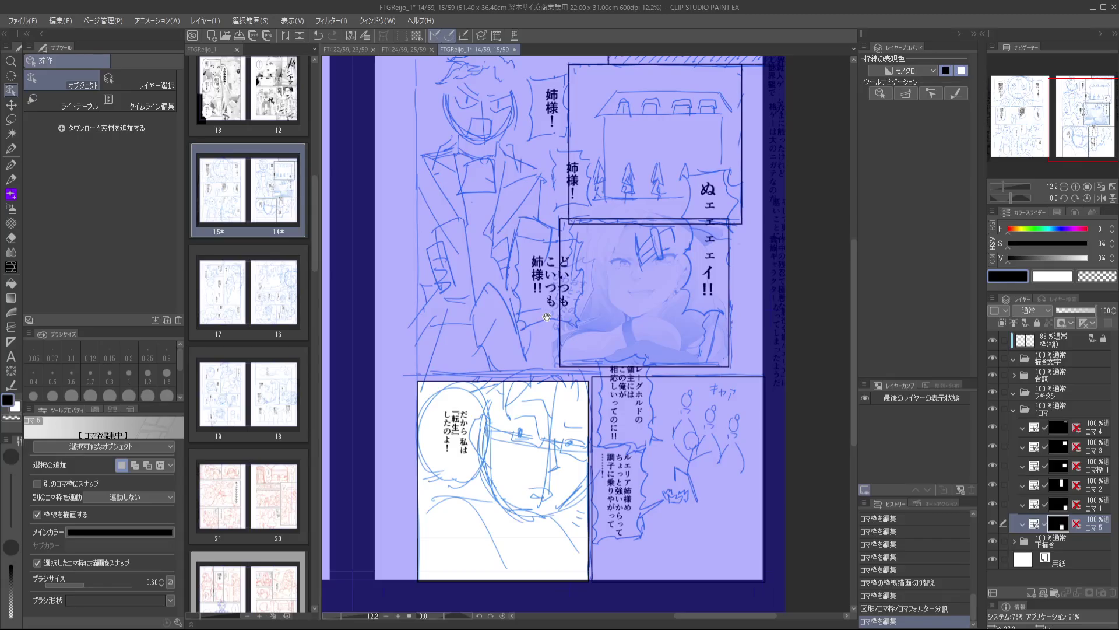
pyautogui.scroll(1, 434, 240)
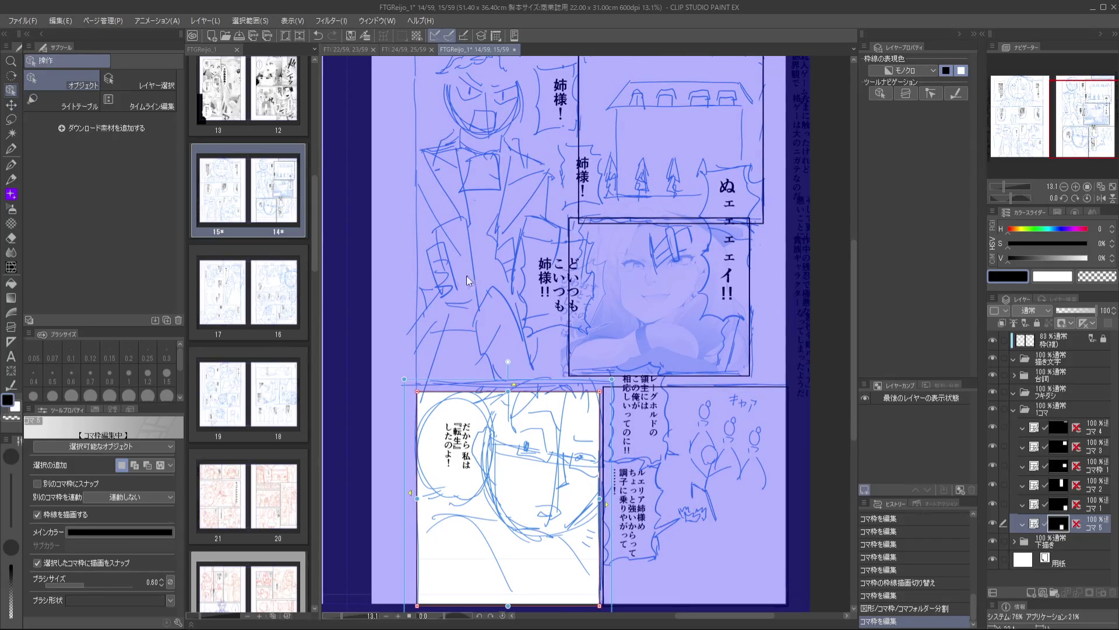
# Step: Extend the large upper-left panel's bottom edge to meet the panel below, using temporary snapping
pyautogui.click(420, 259)
pyautogui.scroll(3, 495, 385)
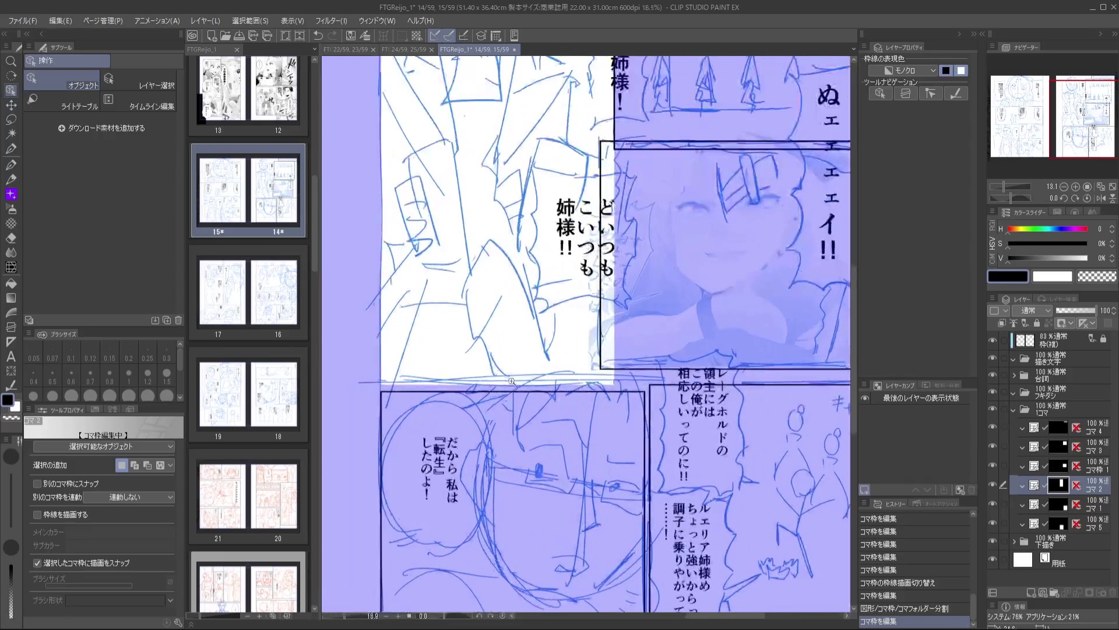
pyautogui.click(78, 483)
pyautogui.moveTo(497, 385); pyautogui.dragTo(497, 393)
pyautogui.click(47, 482)
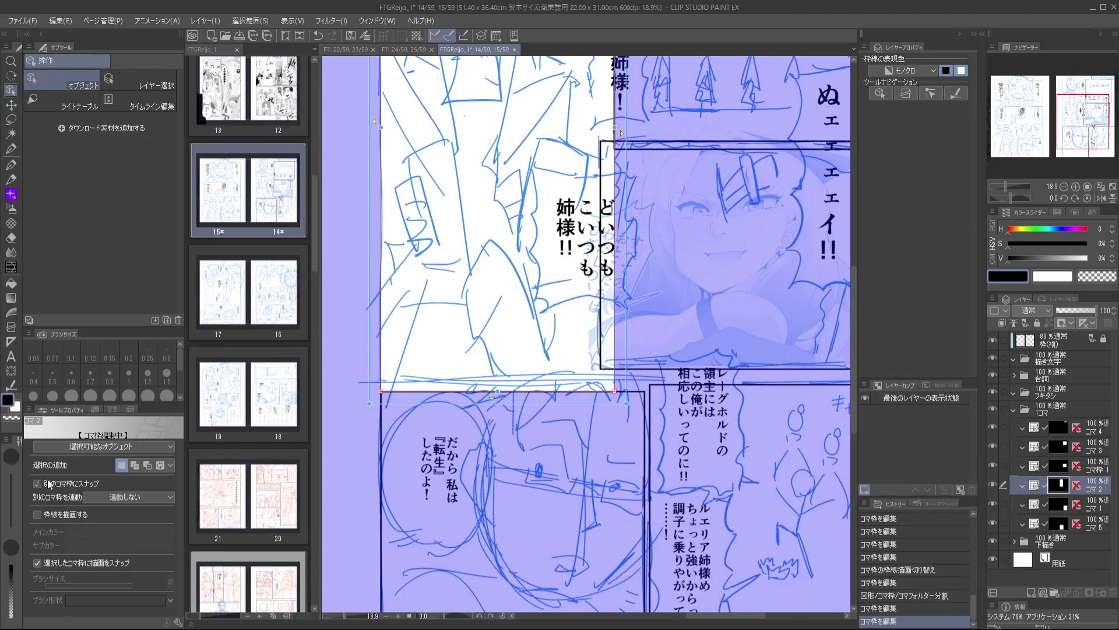
# Step: Select the new bottom-left panel in the Layer palette
pyautogui.moveTo(701, 229); pyautogui.dragTo(668, 259)
pyautogui.scroll(-4, 668, 258)
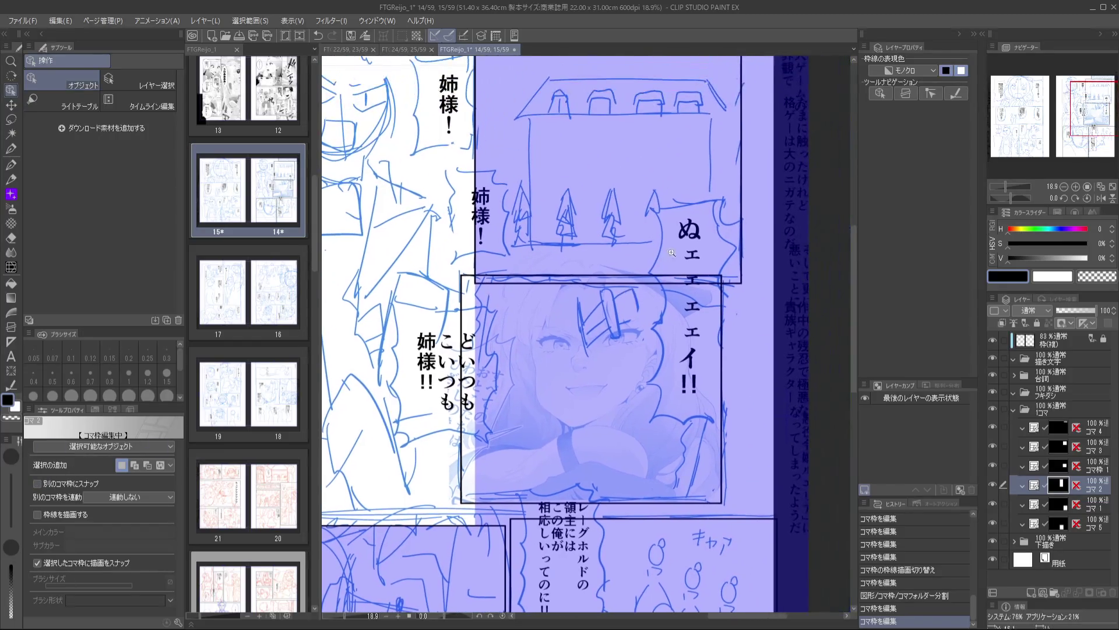
pyautogui.scroll(-1, 651, 261)
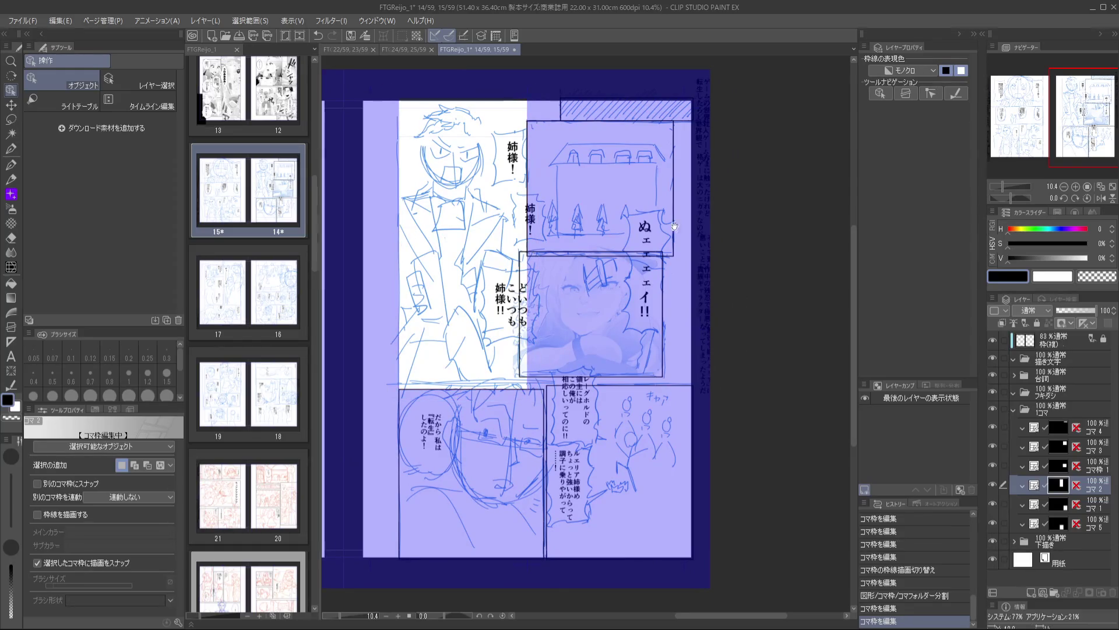
pyautogui.moveTo(722, 184); pyautogui.dragTo(719, 187)
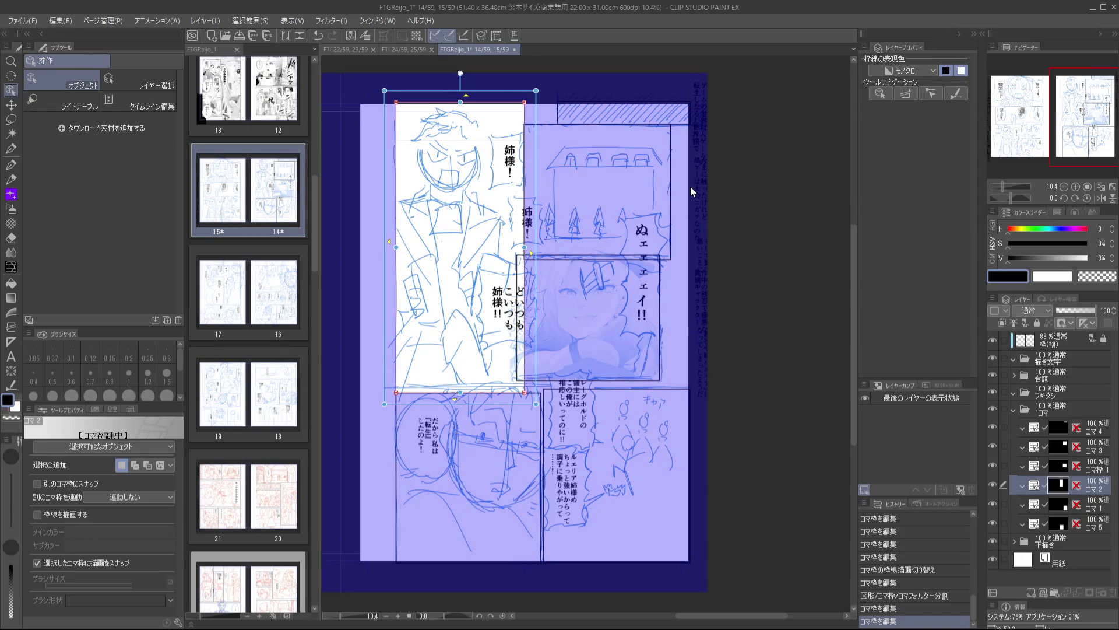
pyautogui.click(1058, 523)
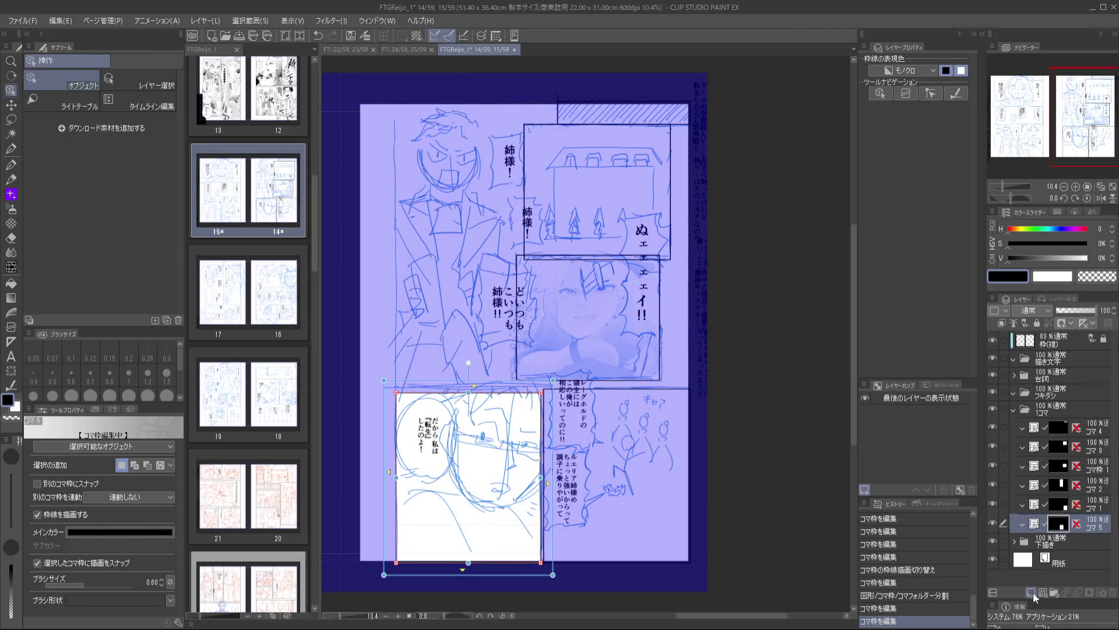
# Step: Add a colour-tinted raster layer in the bottom-left panel and set the 下描き folder to 17% opacity
pyautogui.click(1031, 592)
pyautogui.click(954, 69)
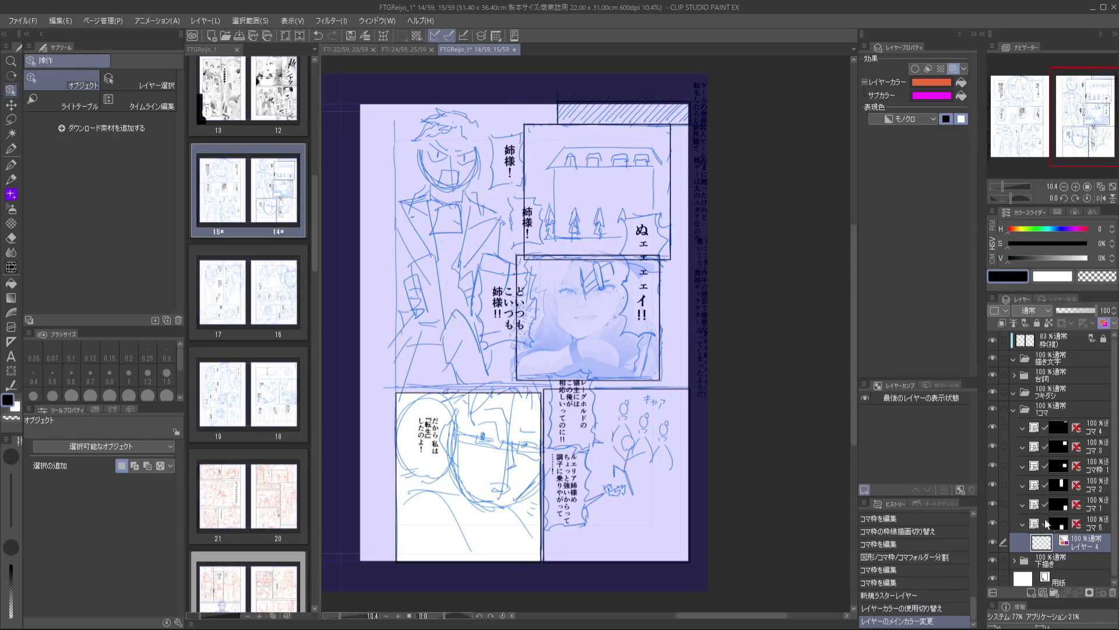
pyautogui.scroll(2, 602, 257)
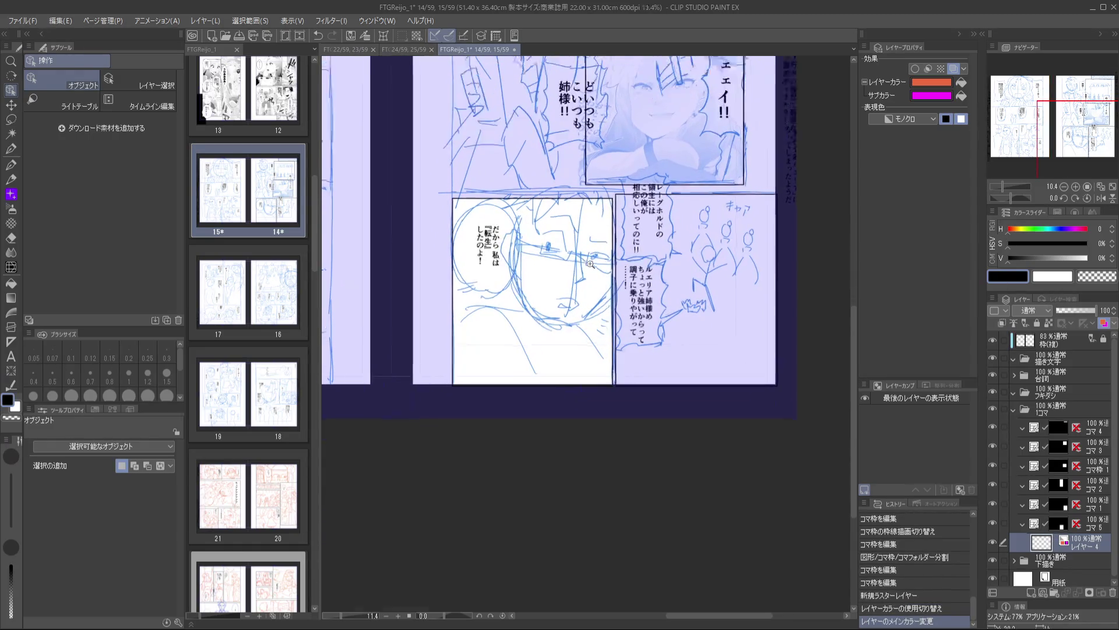
pyautogui.scroll(1, 603, 257)
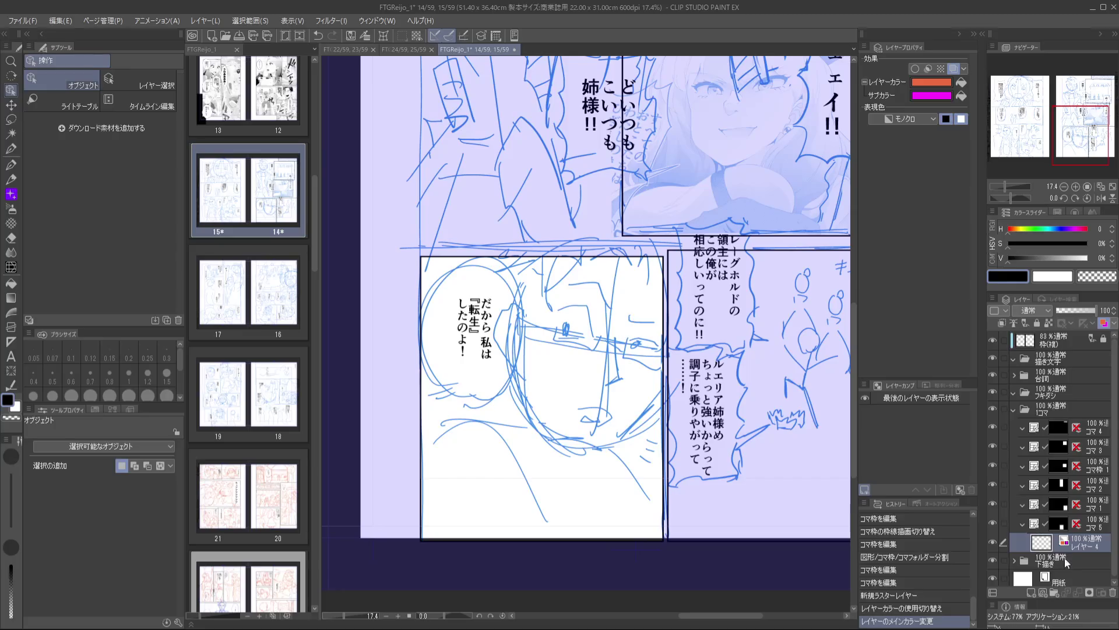
pyautogui.click(1065, 561)
pyautogui.moveTo(1071, 309); pyautogui.dragTo(1064, 310)
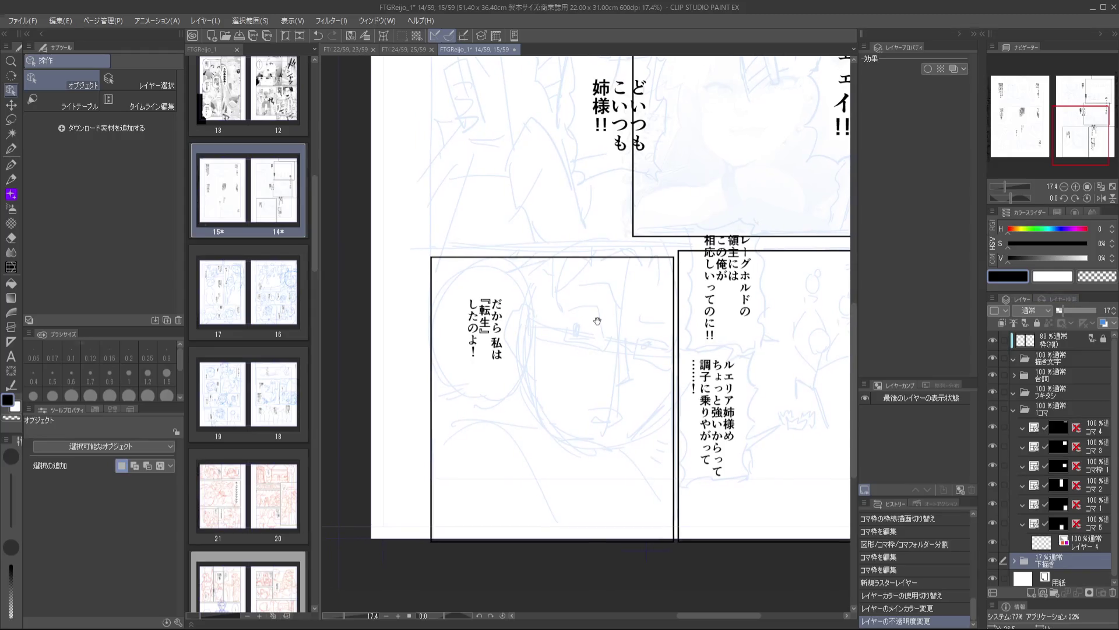
# Step: Draw the red face outline of the man on the drawing layer, redoing strokes as needed
pyautogui.press('e')
pyautogui.press('p')
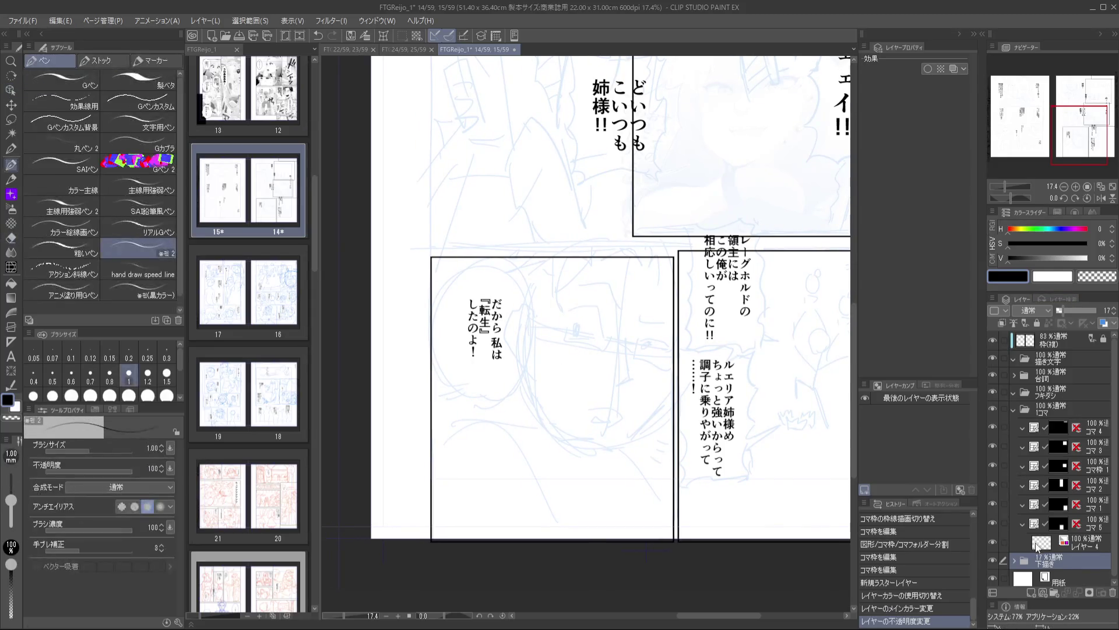
pyautogui.hotkey('alt', ']')
pyautogui.moveTo(533, 271); pyautogui.dragTo(528, 402)
pyautogui.hotkey('ctrl', 'z')
pyautogui.moveTo(526, 325)
pyautogui.mouseDown()
pyautogui.moveTo(553, 427)
pyautogui.moveTo(613, 448)
pyautogui.moveTo(660, 404)
pyautogui.mouseUp()
pyautogui.hotkey('ctrl', 'z')
pyautogui.hotkey('ctrl', 'z')
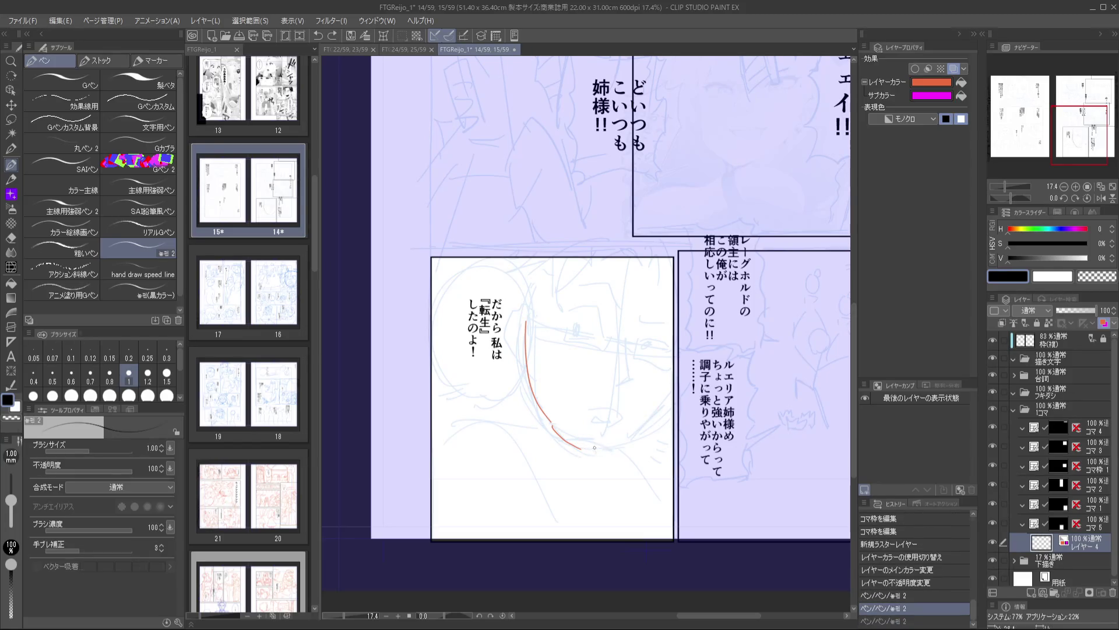
pyautogui.moveTo(600, 452); pyautogui.dragTo(629, 445)
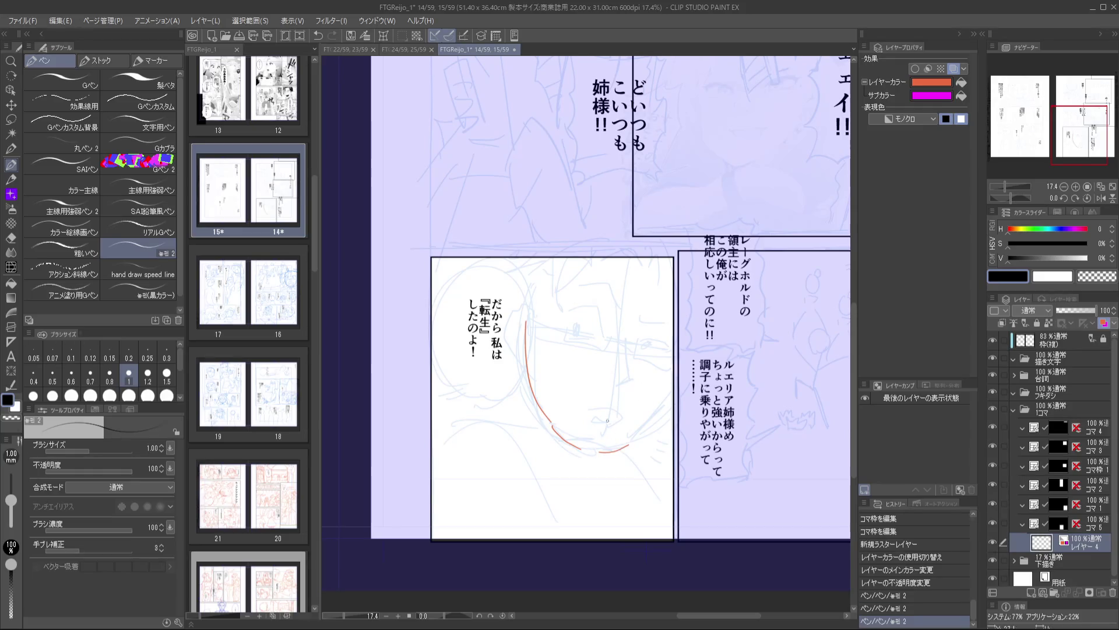
# Step: Zoom in on the face and draw the man's first eyebrow with two strokes
pyautogui.click(569, 370)
pyautogui.moveTo(604, 332); pyautogui.dragTo(608, 327)
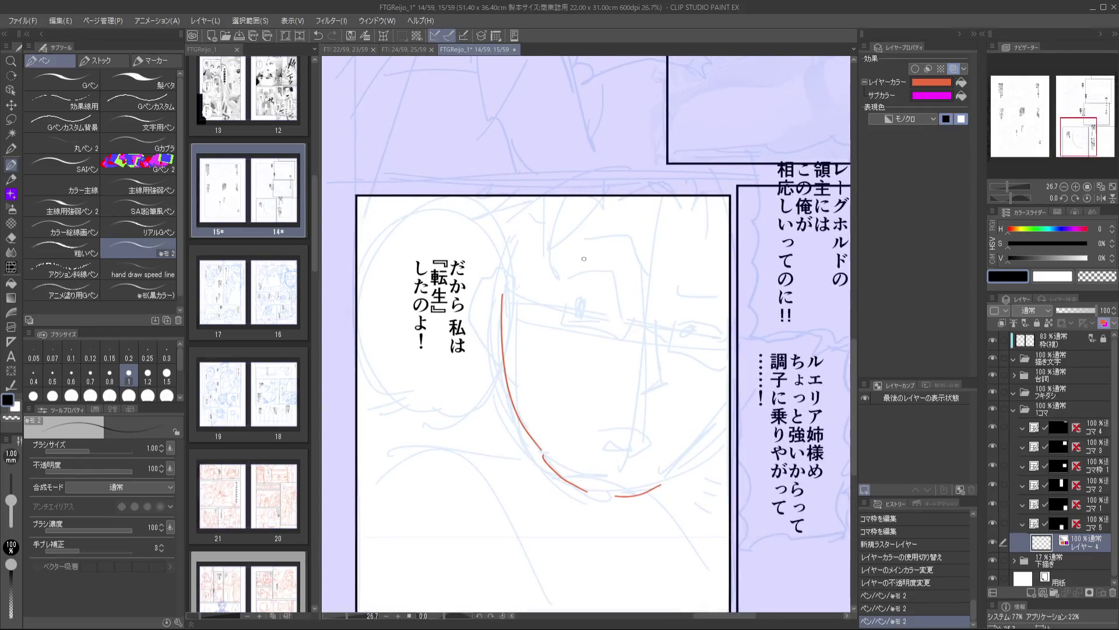
pyautogui.click(620, 303)
pyautogui.hotkey('ctrl', 'z')
pyautogui.moveTo(622, 303); pyautogui.dragTo(625, 312)
pyautogui.moveTo(568, 289); pyautogui.dragTo(623, 297)
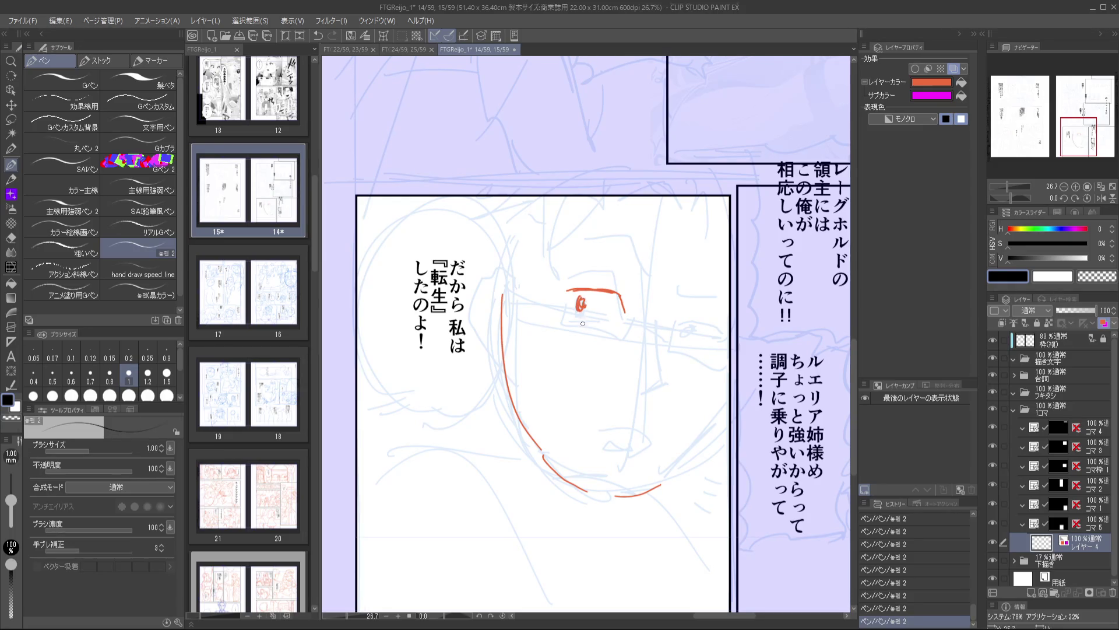
pyautogui.moveTo(590, 285); pyautogui.dragTo(611, 289)
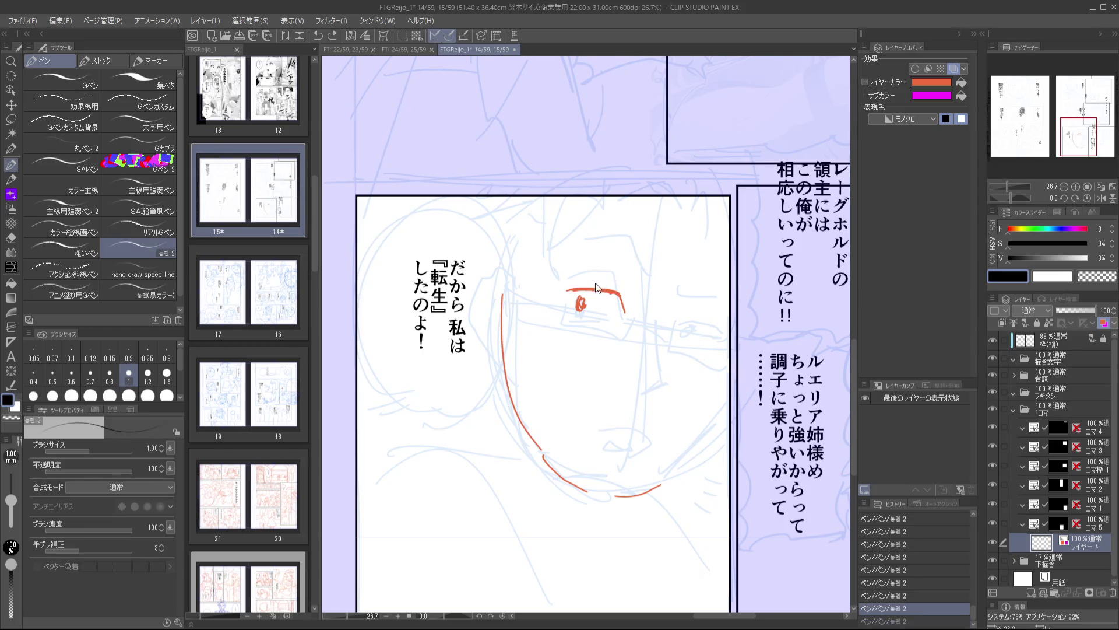
# Step: Draw the lower eye line and small red strokes around the right eye
pyautogui.moveTo(599, 330)
pyautogui.mouseDown()
pyautogui.moveTo(684, 327)
pyautogui.moveTo(714, 336)
pyautogui.moveTo(711, 350)
pyautogui.moveTo(698, 347)
pyautogui.moveTo(712, 334)
pyautogui.mouseUp()
pyautogui.press('e')
pyautogui.press('p')
pyautogui.hotkey('ctrl', 'z')
pyautogui.hotkey('ctrl', 'z')
pyautogui.hotkey('ctrl', 'z')
pyautogui.press('e')
pyautogui.press('p')
pyautogui.hotkey('ctrl', 'z')
pyautogui.hotkey('ctrl', 'y')
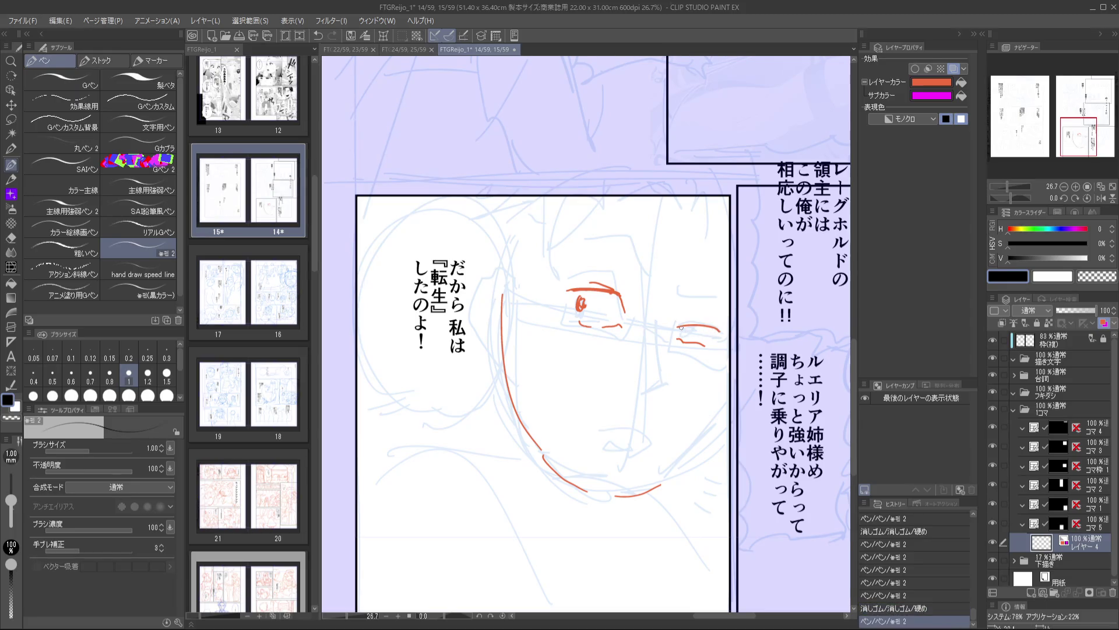
pyautogui.moveTo(687, 327)
pyautogui.mouseDown()
pyautogui.moveTo(690, 315)
pyautogui.moveTo(694, 325)
pyautogui.mouseUp()
pyautogui.moveTo(682, 322)
pyautogui.mouseDown()
pyautogui.moveTo(700, 321)
pyautogui.moveTo(696, 343)
pyautogui.moveTo(662, 341)
pyautogui.moveTo(665, 380)
pyautogui.mouseUp()
pyautogui.hotkey('ctrl', 'z')
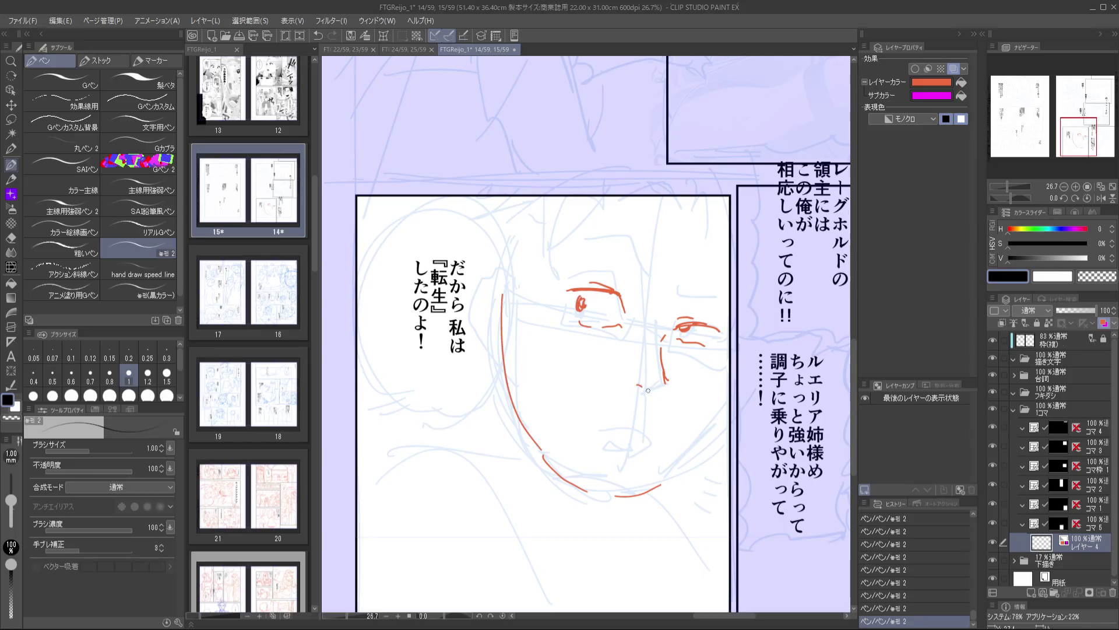
pyautogui.hotkey('ctrl', 'z')
pyautogui.moveTo(637, 388); pyautogui.dragTo(646, 389)
# Step: Shape the eyebrow by trimming its tail and redrawing its left end
pyautogui.press('e')
pyautogui.moveTo(621, 299)
pyautogui.mouseDown()
pyautogui.moveTo(626, 312)
pyautogui.moveTo(630, 298)
pyautogui.moveTo(609, 283)
pyautogui.moveTo(624, 288)
pyautogui.mouseUp()
pyautogui.press('p')
pyautogui.hotkey('ctrl', 'z')
pyautogui.hotkey('ctrl', 'z')
pyautogui.press('e')
pyautogui.moveTo(606, 278)
pyautogui.mouseDown()
pyautogui.moveTo(629, 291)
pyautogui.moveTo(594, 282)
pyautogui.moveTo(566, 298)
pyautogui.mouseUp()
pyautogui.press('p')
pyautogui.hotkey('ctrl', 'z')
pyautogui.press('e')
pyautogui.press('p')
pyautogui.hotkey('ctrl', 'z')
pyautogui.moveTo(567, 291); pyautogui.dragTo(565, 299)
pyautogui.scroll(1, 622, 289)
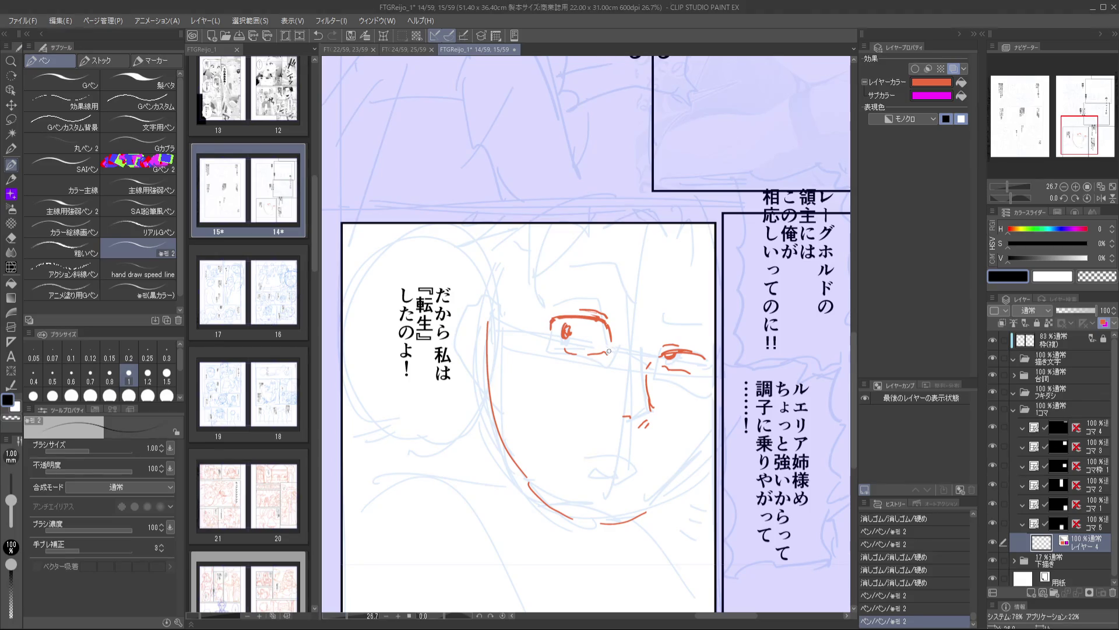
# Step: Rework the left eye's lower and upper lids and add a mark by the right eye
pyautogui.press('e')
pyautogui.moveTo(560, 350)
pyautogui.mouseDown()
pyautogui.moveTo(607, 351)
pyautogui.moveTo(614, 336)
pyautogui.mouseUp()
pyautogui.press('p')
pyautogui.press('e')
pyautogui.press('p')
pyautogui.press('e')
pyautogui.press('p')
pyautogui.moveTo(553, 274)
pyautogui.mouseDown()
pyautogui.moveTo(605, 266)
pyautogui.moveTo(622, 283)
pyautogui.moveTo(606, 264)
pyautogui.moveTo(624, 284)
pyautogui.mouseUp()
pyautogui.hotkey('ctrl', 'z')
pyautogui.hotkey('ctrl', 'z')
pyautogui.hotkey('ctrl', 'z')
pyautogui.press('e')
pyautogui.press('p')
pyautogui.moveTo(660, 316); pyautogui.dragTo(680, 323)
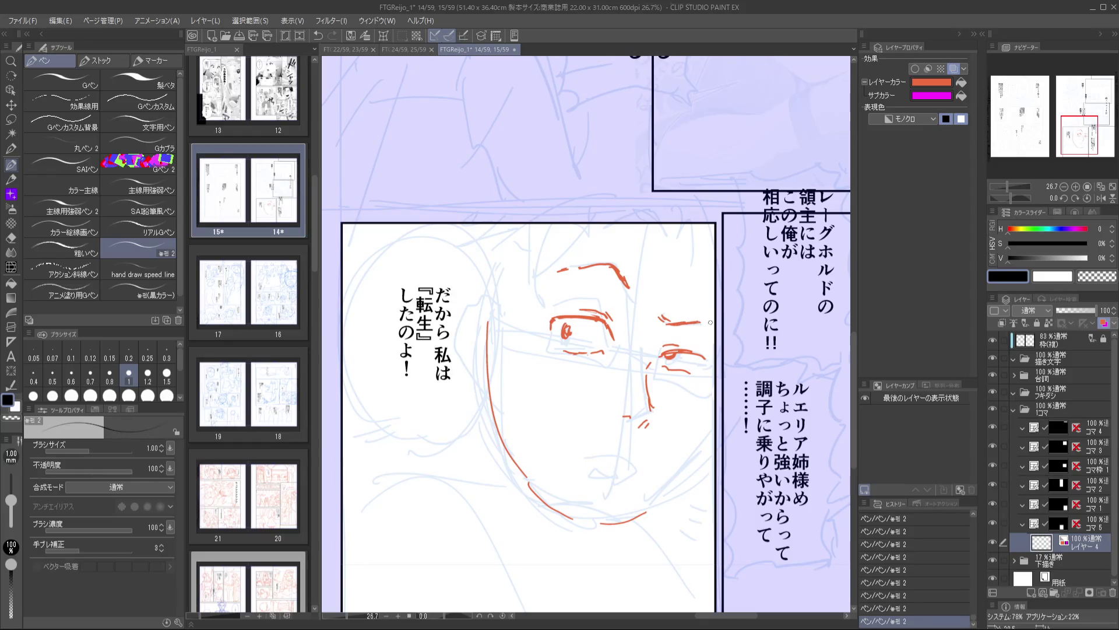
# Step: Lasso both eyebrows and shift them slightly lower with Layer Move
pyautogui.press('m')
pyautogui.moveTo(548, 257)
pyautogui.mouseDown()
pyautogui.moveTo(543, 270)
pyautogui.moveTo(656, 329)
pyautogui.moveTo(733, 299)
pyautogui.moveTo(668, 244)
pyautogui.moveTo(673, 286)
pyautogui.mouseUp()
pyautogui.press('k')
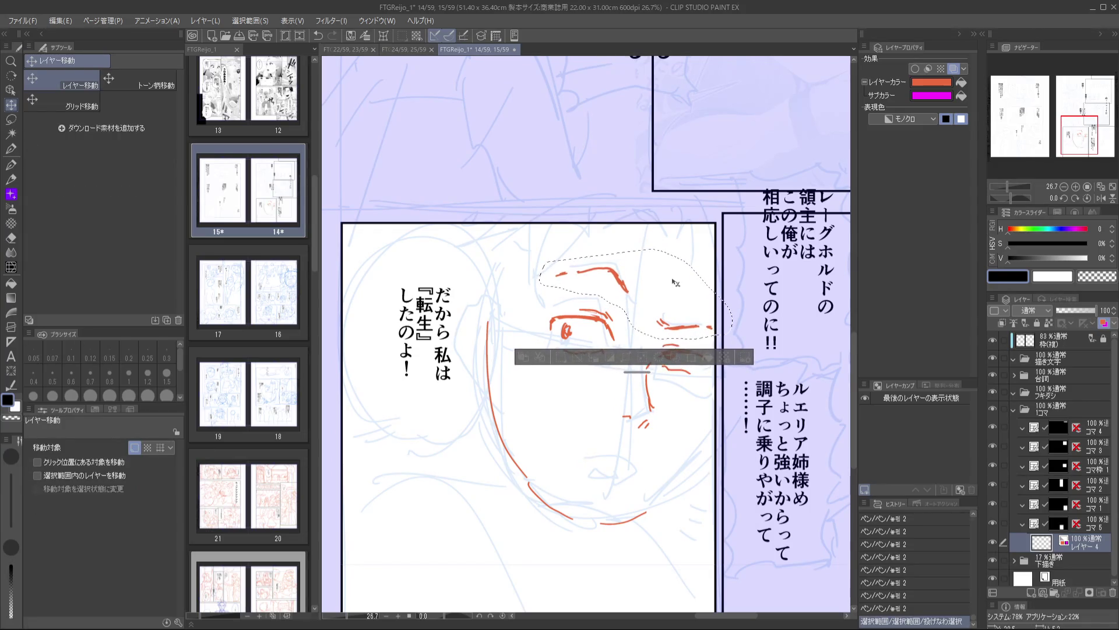
# Step: Deselect the eyebrows, tilt the page view, and draw the nose
pyautogui.hotkey('ctrl', 'd')
pyautogui.moveTo(641, 426)
pyautogui.mouseDown()
pyautogui.moveTo(676, 401)
pyautogui.moveTo(657, 407)
pyautogui.mouseUp()
pyautogui.press('p')
pyautogui.press('e')
pyautogui.moveTo(664, 408); pyautogui.dragTo(679, 396)
pyautogui.press('e')
pyautogui.press('p')
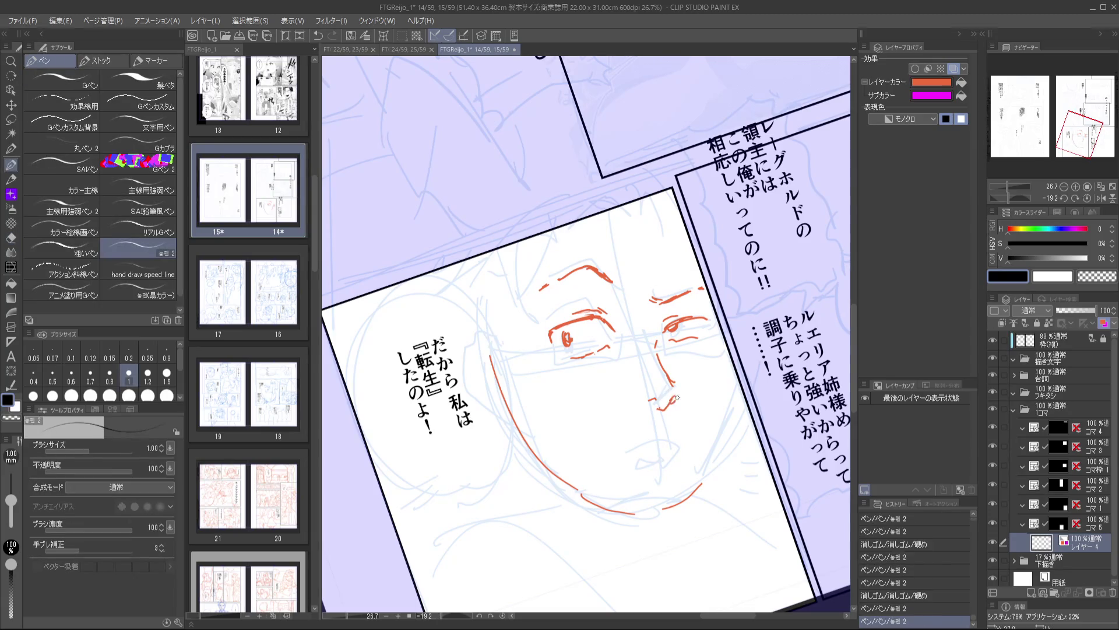
pyautogui.moveTo(655, 431)
pyautogui.mouseDown()
pyautogui.moveTo(619, 452)
pyautogui.moveTo(647, 432)
pyautogui.moveTo(638, 438)
pyautogui.moveTo(672, 434)
pyautogui.mouseUp()
pyautogui.hotkey('ctrl', 'z')
pyautogui.hotkey('ctrl', 'z')
# Step: Sketch the open shouting mouth with short marks below the nose
pyautogui.press('e')
pyautogui.press('p')
pyautogui.click(669, 446)
pyautogui.click(645, 454)
pyautogui.click(626, 453)
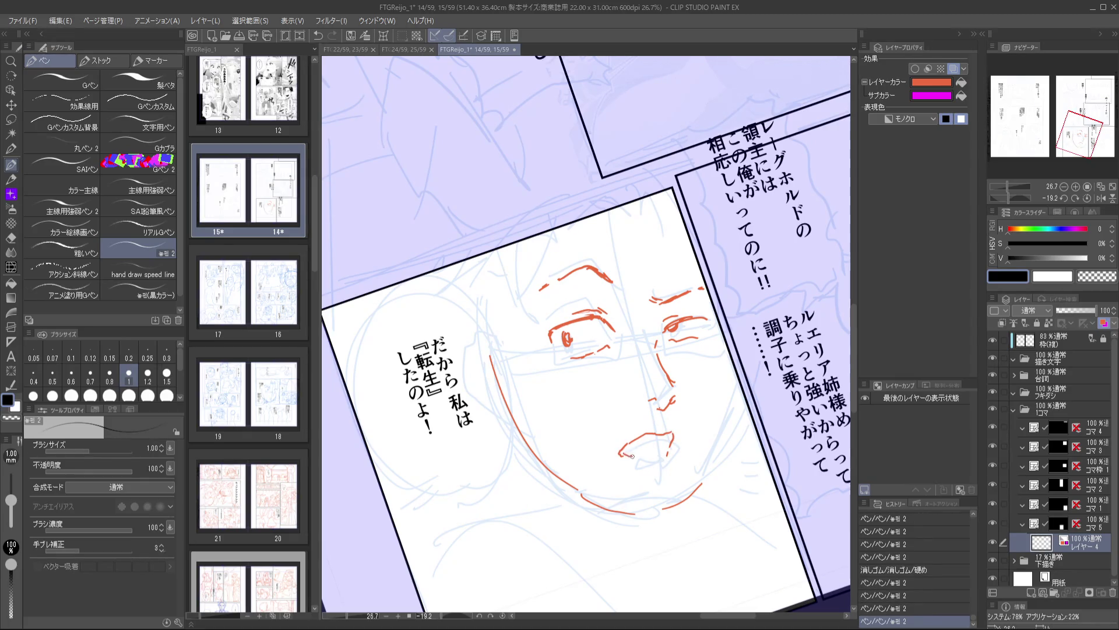
# Step: Finish the lower lip, turn the view nearly upright, and draw the left cheek
pyautogui.hotkey('ctrl', 'z')
pyautogui.moveTo(620, 452); pyautogui.dragTo(660, 466)
pyautogui.moveTo(668, 516)
pyautogui.mouseDown()
pyautogui.moveTo(501, 382)
pyautogui.moveTo(512, 452)
pyautogui.mouseUp()
pyautogui.press('e')
pyautogui.press('p')
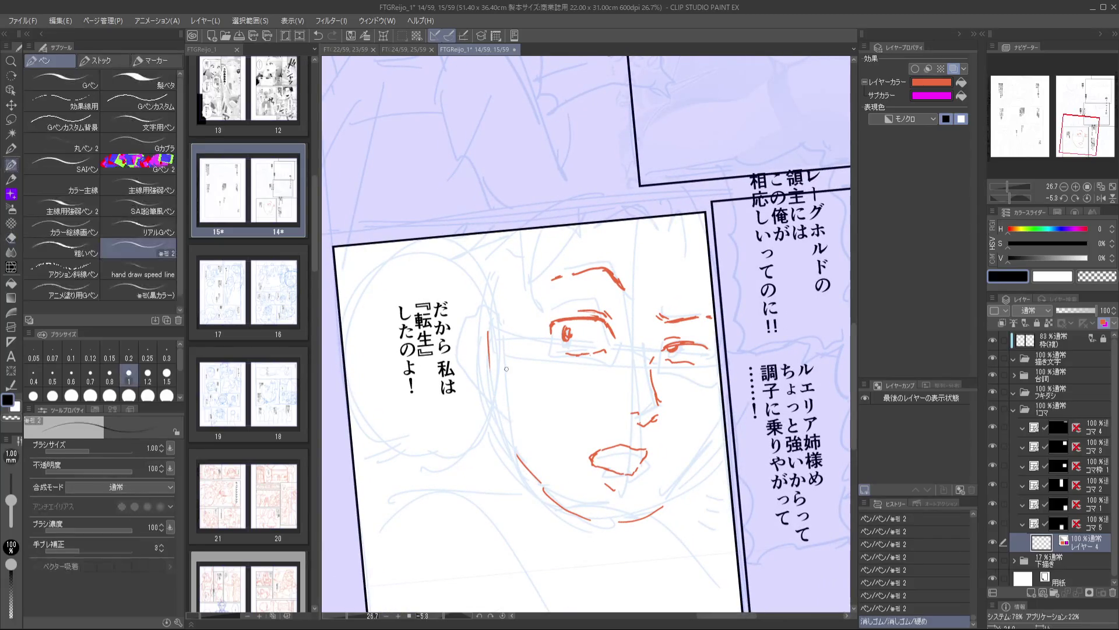
pyautogui.moveTo(505, 367); pyautogui.dragTo(513, 434)
pyautogui.hotkey('ctrl', 'z')
pyautogui.moveTo(495, 389)
pyautogui.mouseDown()
pyautogui.moveTo(513, 454)
pyautogui.moveTo(557, 502)
pyautogui.mouseUp()
pyautogui.press('e')
pyautogui.press('p')
pyautogui.moveTo(497, 423); pyautogui.dragTo(520, 450)
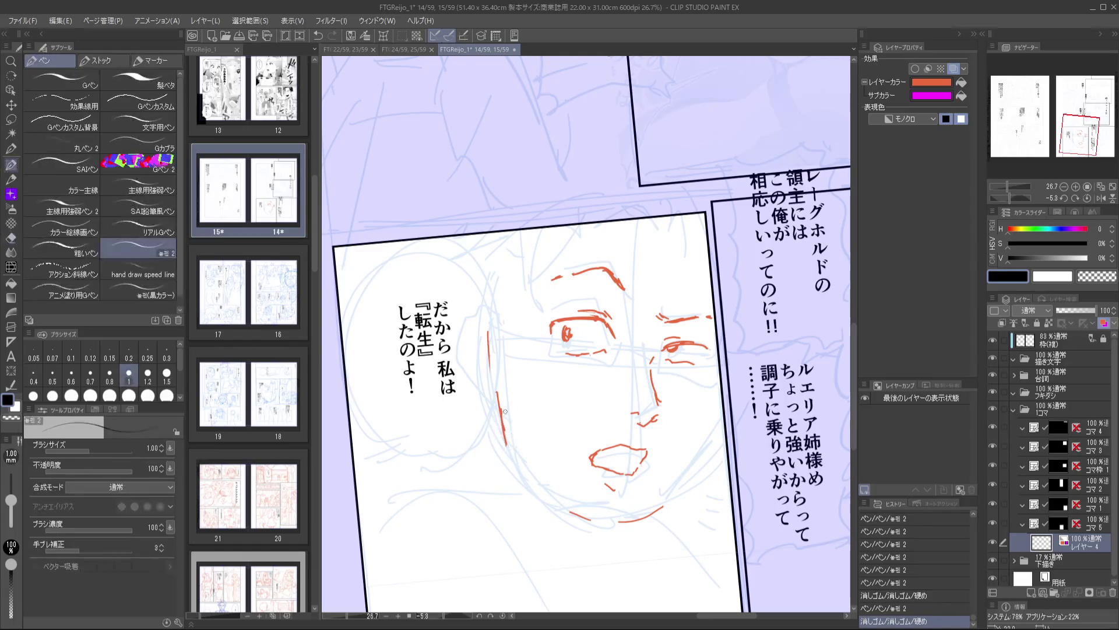
# Step: Draw the jaw down from the left cheek to a pointed chin
pyautogui.moveTo(663, 507); pyautogui.dragTo(618, 521)
pyautogui.moveTo(513, 446); pyautogui.dragTo(583, 513)
pyautogui.hotkey('ctrl', 'z')
pyautogui.moveTo(523, 466); pyautogui.dragTo(589, 516)
pyautogui.moveTo(532, 467)
pyautogui.mouseDown()
pyautogui.moveTo(607, 521)
pyautogui.moveTo(707, 423)
pyautogui.moveTo(736, 416)
pyautogui.moveTo(683, 431)
pyautogui.moveTo(765, 385)
pyautogui.moveTo(722, 447)
pyautogui.moveTo(682, 461)
pyautogui.moveTo(735, 427)
pyautogui.moveTo(727, 437)
pyautogui.moveTo(765, 382)
pyautogui.moveTo(738, 427)
pyautogui.mouseUp()
pyautogui.press('e')
pyautogui.press('p')
pyautogui.press('e')
pyautogui.press('p')
pyautogui.press('e')
pyautogui.press('p')
pyautogui.hotkey('ctrl', 'z')
# Step: Add small strokes at the right eye and rework the right jaw stroke
pyautogui.moveTo(756, 297); pyautogui.dragTo(765, 305)
pyautogui.moveTo(749, 308); pyautogui.dragTo(744, 314)
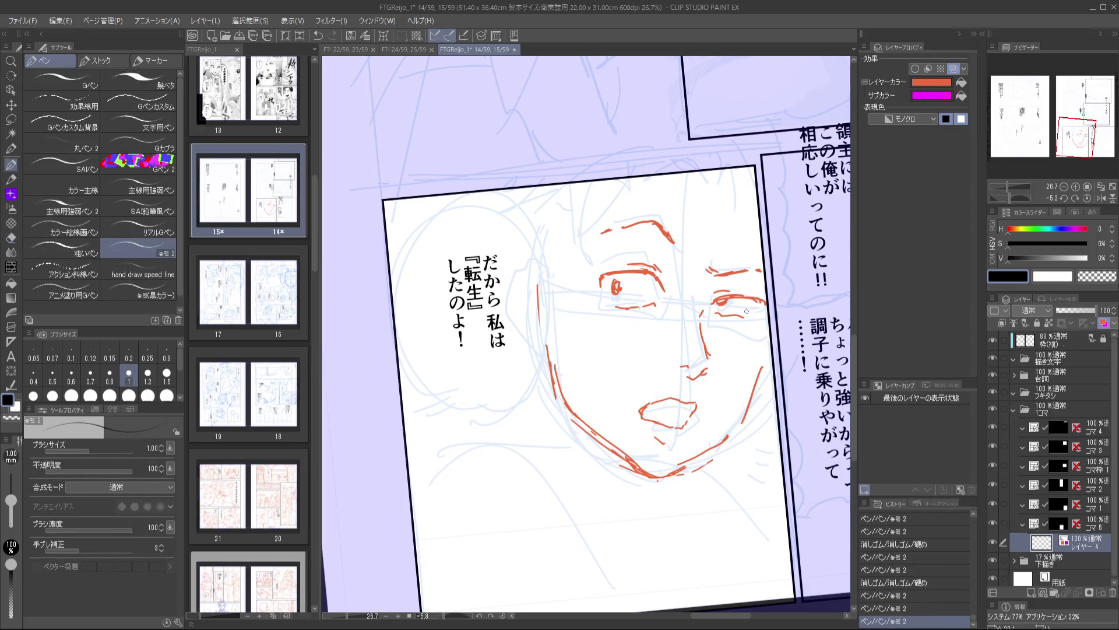
pyautogui.press('e')
pyautogui.moveTo(761, 369)
pyautogui.mouseDown()
pyautogui.moveTo(733, 432)
pyautogui.moveTo(714, 420)
pyautogui.moveTo(805, 287)
pyautogui.moveTo(787, 252)
pyautogui.mouseUp()
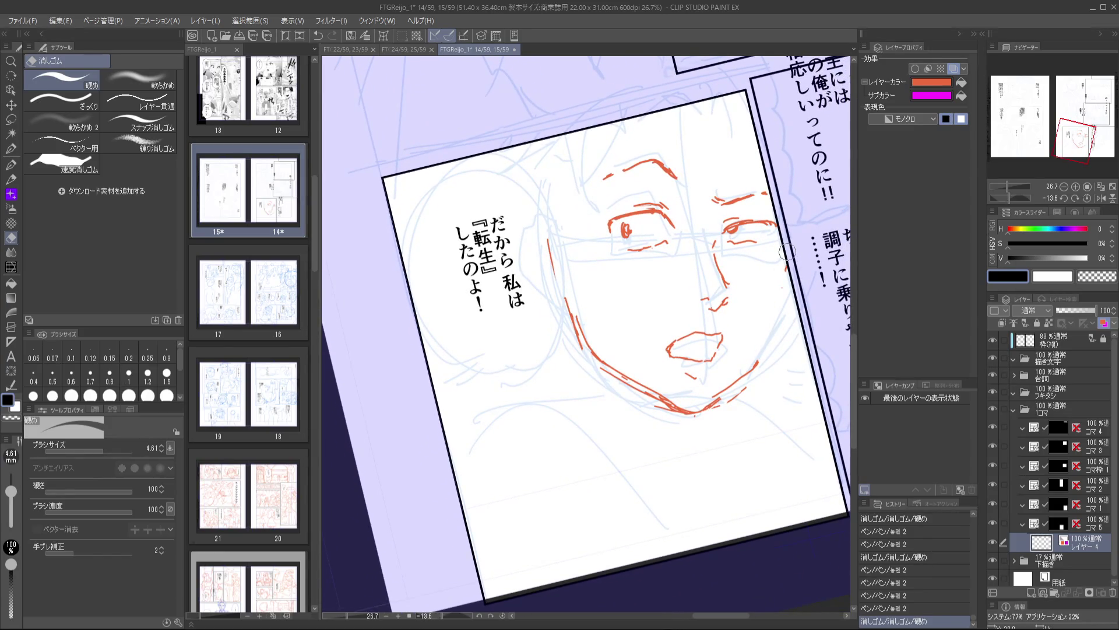
pyautogui.moveTo(756, 321); pyautogui.dragTo(775, 347)
pyautogui.moveTo(811, 281)
pyautogui.mouseDown()
pyautogui.moveTo(784, 368)
pyautogui.moveTo(733, 425)
pyautogui.mouseUp()
pyautogui.press('p')
pyautogui.hotkey('ctrl', 'z')
# Step: Extend the right jawline down to the chin, closing the head outline
pyautogui.press('e')
pyautogui.press('p')
pyautogui.moveTo(785, 369)
pyautogui.mouseDown()
pyautogui.moveTo(784, 379)
pyautogui.moveTo(793, 338)
pyautogui.moveTo(768, 397)
pyautogui.moveTo(715, 436)
pyautogui.mouseUp()
pyautogui.press('e')
pyautogui.press('p')
pyautogui.press('e')
pyautogui.press('p')
pyautogui.press('e')
pyautogui.press('p')
pyautogui.scroll(3, 554, 320)
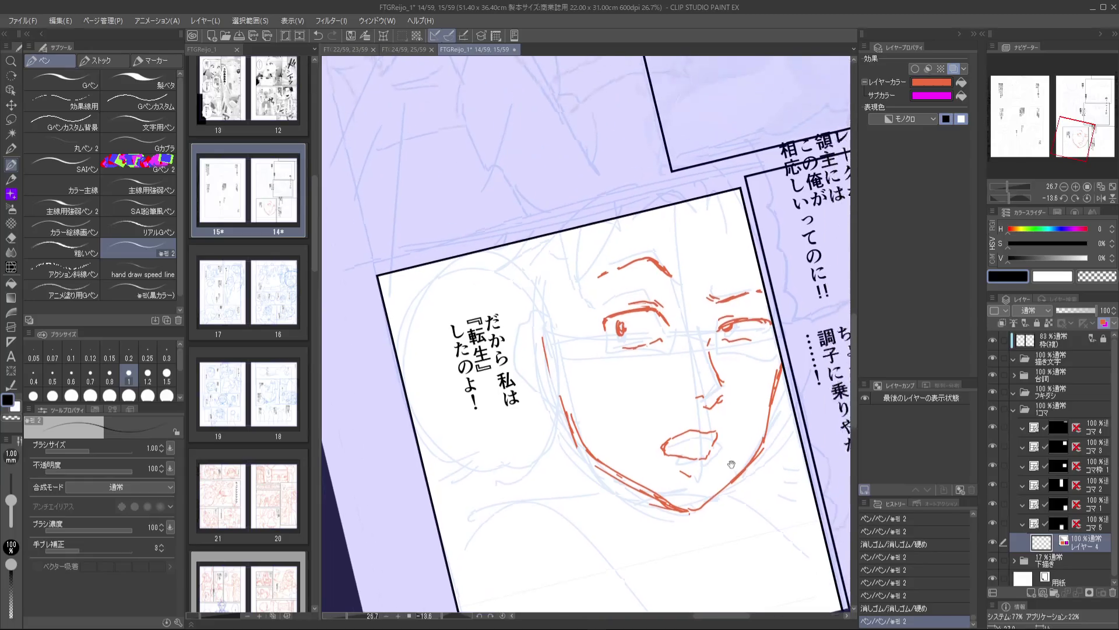
# Step: Draw the ear outline with its inner curve left of the eye
pyautogui.moveTo(558, 325)
pyautogui.mouseDown()
pyautogui.moveTo(530, 316)
pyautogui.moveTo(516, 346)
pyautogui.moveTo(521, 373)
pyautogui.moveTo(561, 417)
pyautogui.mouseUp()
pyautogui.hotkey('ctrl', 'z')
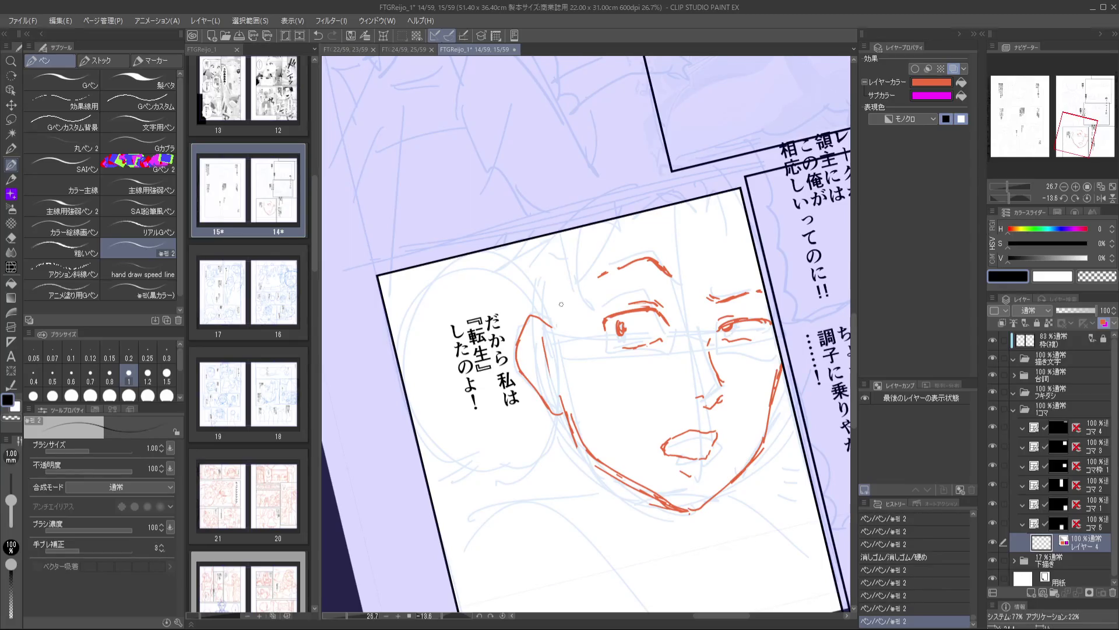
pyautogui.press('e')
pyautogui.moveTo(546, 359); pyautogui.dragTo(551, 384)
pyautogui.press('p')
pyautogui.moveTo(541, 330)
pyautogui.mouseDown()
pyautogui.moveTo(522, 351)
pyautogui.moveTo(542, 379)
pyautogui.mouseUp()
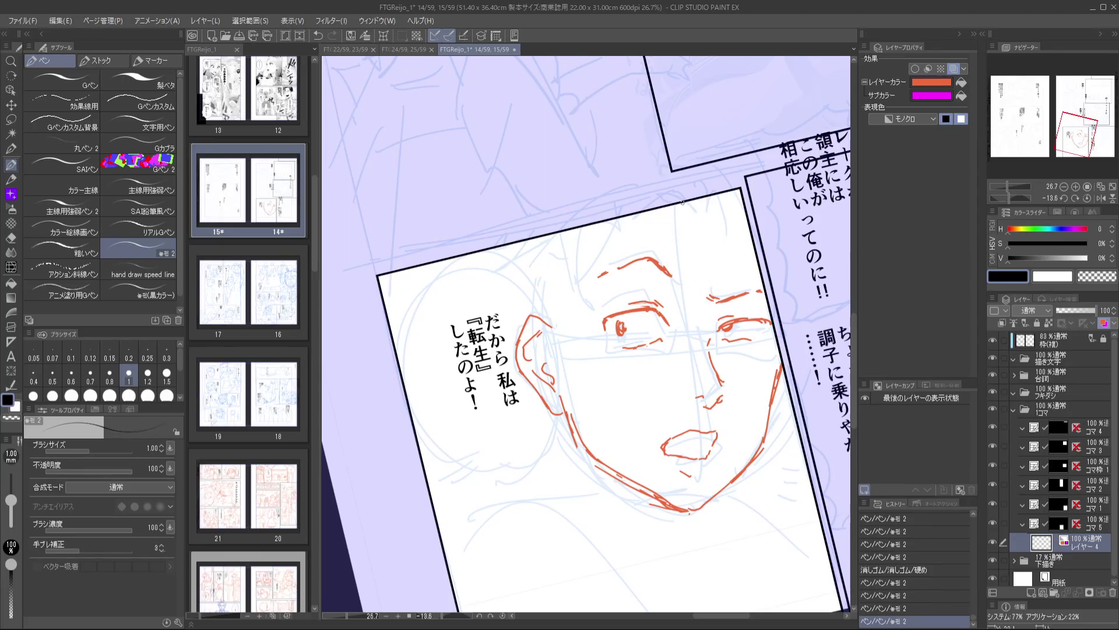
# Step: Sketch swept-back hair strands down the side and along the top of the head
pyautogui.moveTo(696, 199)
pyautogui.mouseDown()
pyautogui.moveTo(704, 204)
pyautogui.moveTo(618, 249)
pyautogui.mouseUp()
pyautogui.moveTo(630, 229); pyautogui.dragTo(593, 279)
pyautogui.hotkey('ctrl', 'z')
pyautogui.moveTo(633, 217)
pyautogui.mouseDown()
pyautogui.moveTo(586, 303)
pyautogui.moveTo(572, 302)
pyautogui.mouseUp()
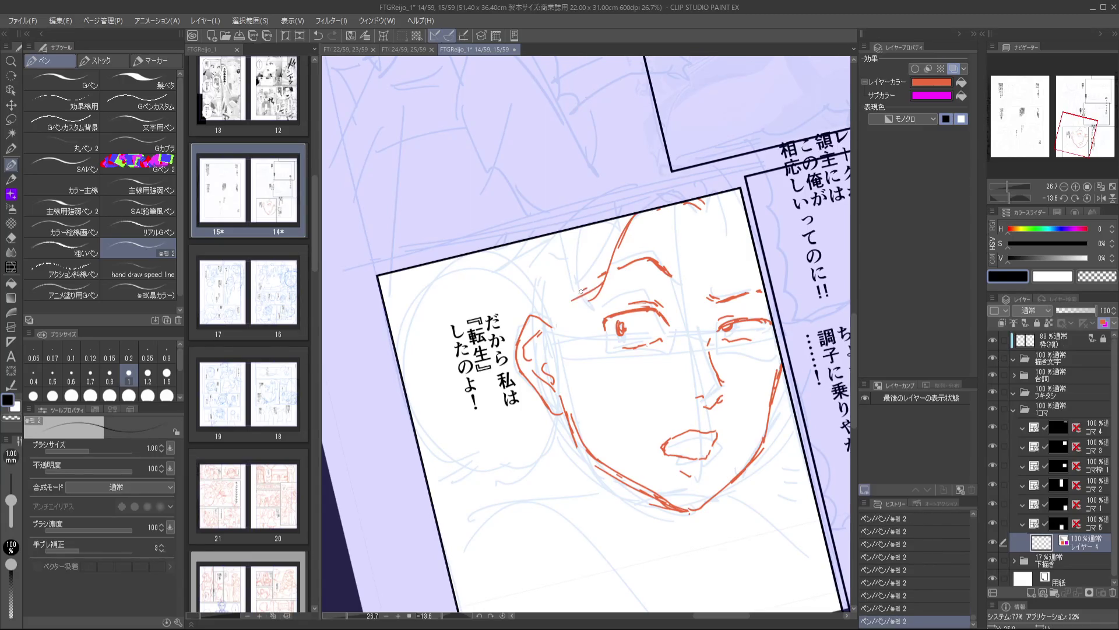
pyautogui.moveTo(592, 241); pyautogui.dragTo(559, 339)
pyautogui.hotkey('ctrl', 'z')
pyautogui.hotkey('ctrl', 'z')
pyautogui.moveTo(496, 248); pyautogui.dragTo(483, 326)
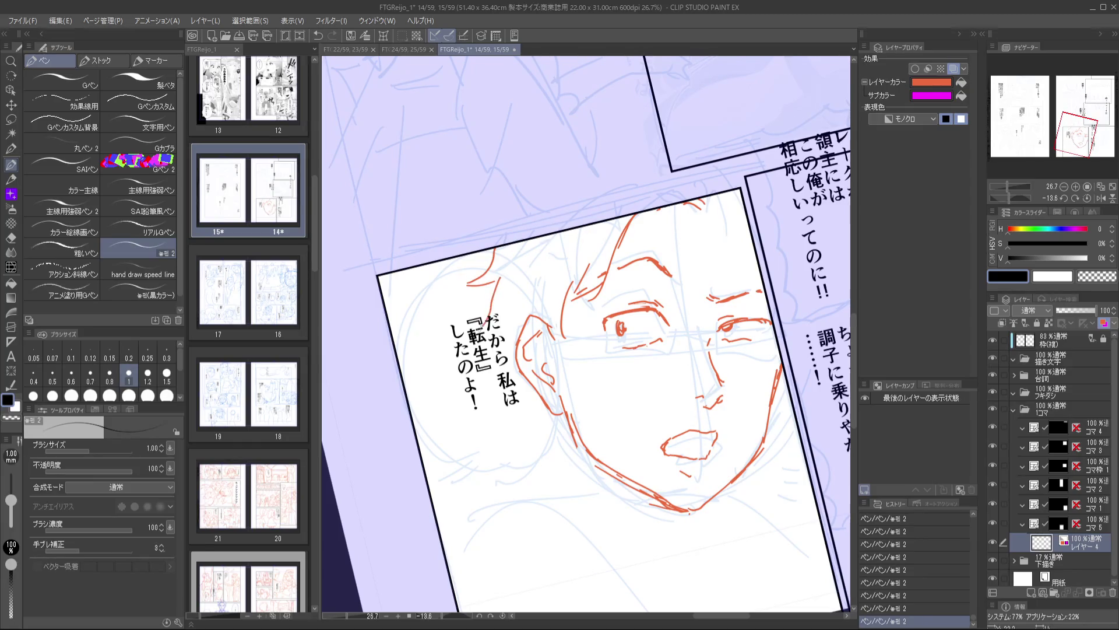
pyautogui.hotkey('ctrl', 'z')
pyautogui.moveTo(495, 285)
pyautogui.mouseDown()
pyautogui.moveTo(481, 350)
pyautogui.moveTo(511, 364)
pyautogui.mouseUp()
pyautogui.moveTo(648, 217)
pyautogui.mouseDown()
pyautogui.moveTo(693, 220)
pyautogui.moveTo(744, 203)
pyautogui.moveTo(729, 218)
pyautogui.mouseUp()
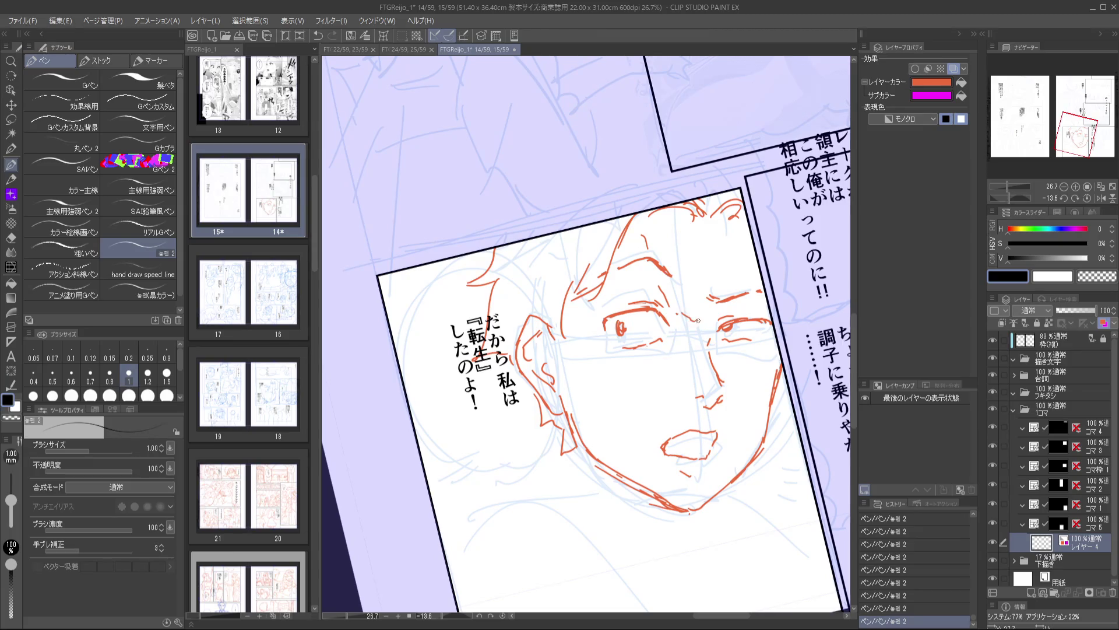
# Step: Add six vertical hair strands across the forehead
pyautogui.moveTo(703, 320); pyautogui.dragTo(718, 317)
pyautogui.moveTo(660, 227)
pyautogui.mouseDown()
pyautogui.moveTo(652, 252)
pyautogui.moveTo(663, 256)
pyautogui.mouseUp()
pyautogui.moveTo(676, 228); pyautogui.dragTo(677, 299)
pyautogui.moveTo(697, 218)
pyautogui.mouseDown()
pyautogui.moveTo(686, 310)
pyautogui.moveTo(697, 306)
pyautogui.mouseUp()
pyautogui.moveTo(715, 230); pyautogui.dragTo(708, 278)
pyautogui.moveTo(726, 231); pyautogui.dragTo(719, 258)
pyautogui.moveTo(736, 232); pyautogui.dragTo(729, 275)
pyautogui.scroll(-4, 568, 338)
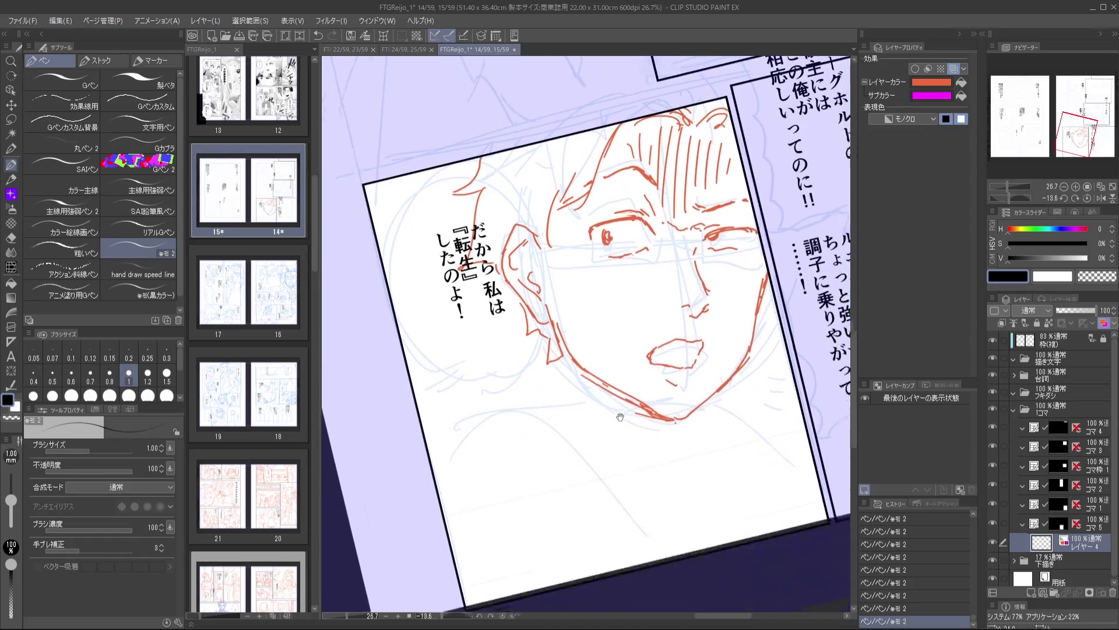
# Step: Draw the jaw toward the neck and the neck's right side down to the collar
pyautogui.moveTo(589, 384); pyautogui.dragTo(671, 430)
pyautogui.moveTo(590, 380)
pyautogui.mouseDown()
pyautogui.moveTo(670, 434)
pyautogui.moveTo(691, 420)
pyautogui.moveTo(717, 370)
pyautogui.moveTo(709, 412)
pyautogui.mouseUp()
pyautogui.moveTo(714, 408)
pyautogui.mouseDown()
pyautogui.moveTo(683, 426)
pyautogui.moveTo(692, 421)
pyautogui.moveTo(659, 473)
pyautogui.mouseUp()
pyautogui.moveTo(689, 434)
pyautogui.mouseDown()
pyautogui.moveTo(690, 470)
pyautogui.moveTo(675, 481)
pyautogui.mouseUp()
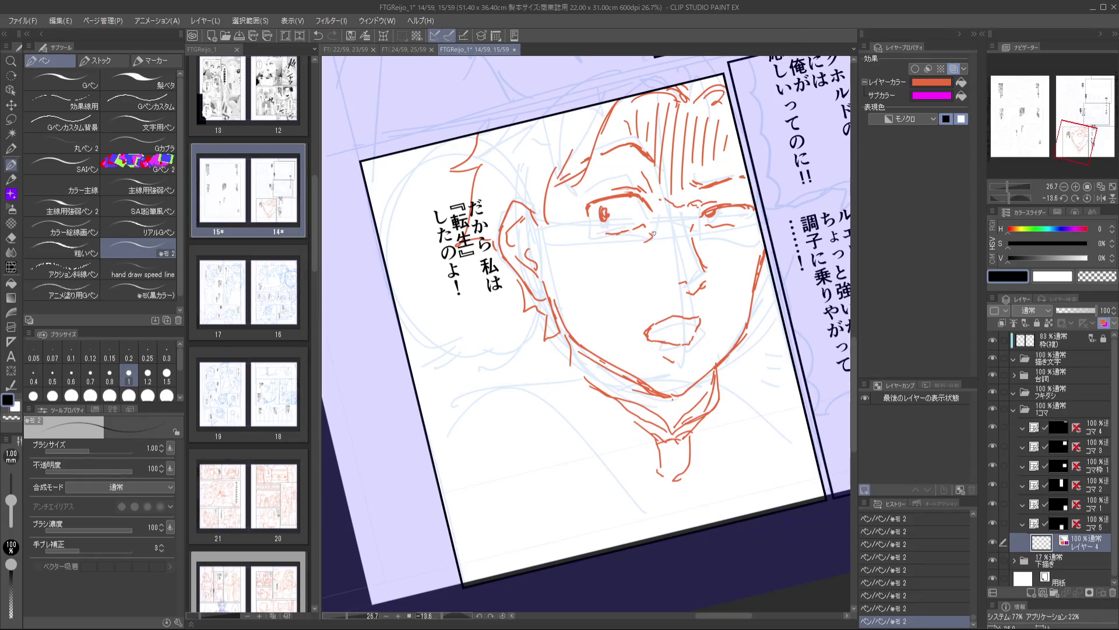
# Step: Erase a stroke near the eye, then add short cheek strokes and trace the right cheek edge
pyautogui.press('e')
pyautogui.moveTo(644, 231)
pyautogui.mouseDown()
pyautogui.moveTo(656, 233)
pyautogui.moveTo(650, 252)
pyautogui.moveTo(648, 240)
pyautogui.moveTo(623, 251)
pyautogui.moveTo(590, 279)
pyautogui.mouseUp()
pyautogui.press('p')
pyautogui.moveTo(601, 291); pyautogui.dragTo(609, 311)
pyautogui.moveTo(624, 326); pyautogui.dragTo(628, 333)
pyautogui.moveTo(715, 230); pyautogui.dragTo(721, 234)
pyautogui.moveTo(756, 293); pyautogui.dragTo(772, 268)
# Step: Rework the right jaw line and chin strokes, undoing a stray chin stroke
pyautogui.press('e')
pyautogui.moveTo(723, 356)
pyautogui.mouseDown()
pyautogui.moveTo(693, 394)
pyautogui.moveTo(639, 373)
pyautogui.moveTo(676, 396)
pyautogui.mouseUp()
pyautogui.press('p')
pyautogui.press('e')
pyautogui.press('p')
pyautogui.moveTo(618, 367); pyautogui.dragTo(688, 402)
pyautogui.hotkey('ctrl', 'z')
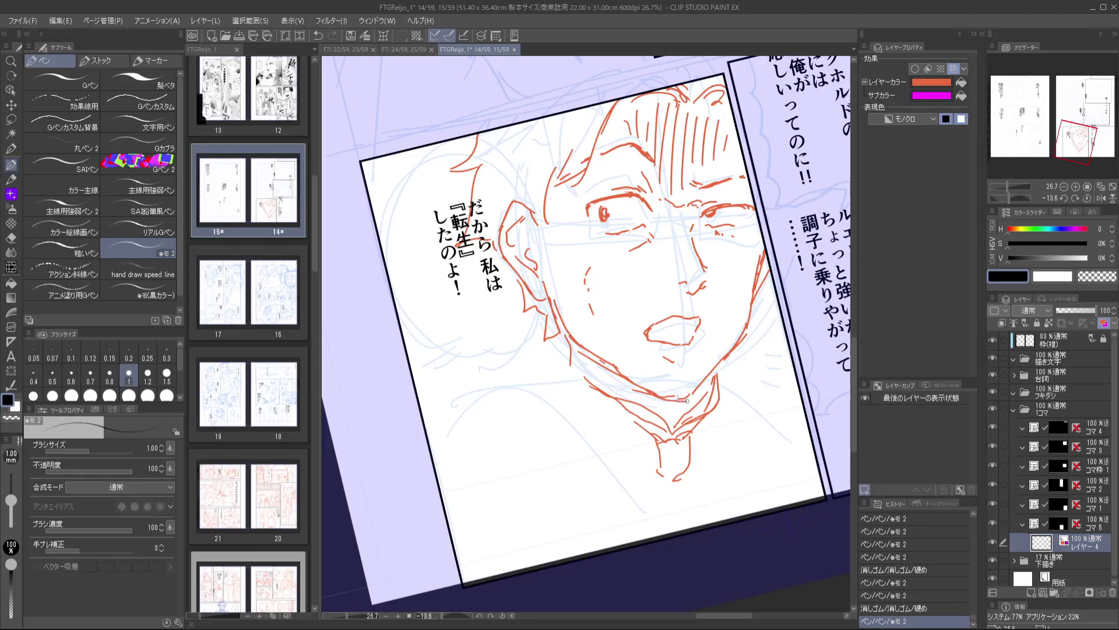
pyautogui.moveTo(753, 323); pyautogui.dragTo(720, 367)
pyautogui.moveTo(765, 274); pyautogui.dragTo(752, 320)
# Step: Add small touch-up strokes around the face and erase stray marks near the chin and neck
pyautogui.scroll(-1, 723, 284)
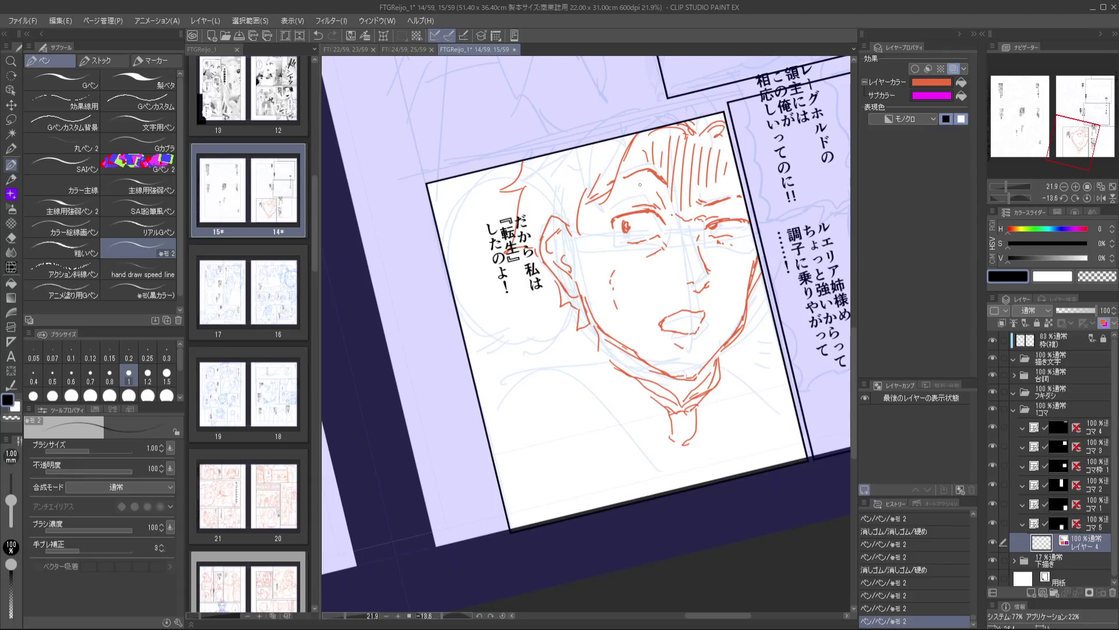
pyautogui.moveTo(646, 186); pyautogui.dragTo(653, 192)
pyautogui.scroll(-1, 758, 289)
pyautogui.moveTo(713, 376); pyautogui.dragTo(712, 380)
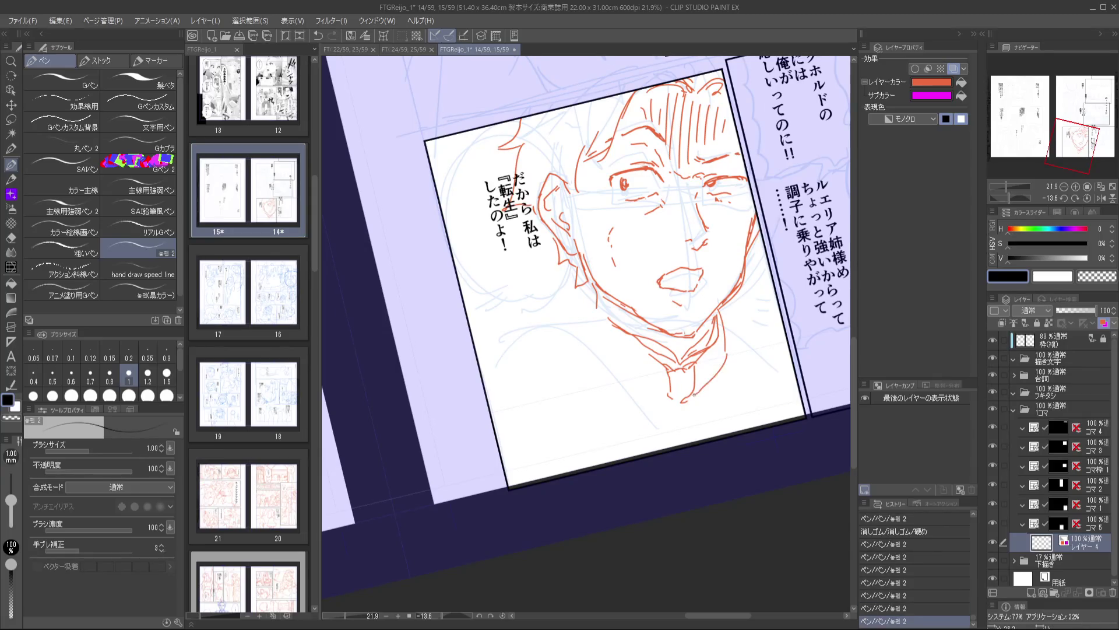
pyautogui.moveTo(625, 341); pyautogui.dragTo(633, 350)
pyautogui.moveTo(708, 367)
pyautogui.mouseDown()
pyautogui.moveTo(729, 335)
pyautogui.moveTo(707, 386)
pyautogui.moveTo(679, 369)
pyautogui.moveTo(696, 393)
pyautogui.moveTo(685, 401)
pyautogui.moveTo(671, 376)
pyautogui.moveTo(669, 411)
pyautogui.moveTo(647, 447)
pyautogui.mouseUp()
# Step: Retouch the chin line, alternating between the eraser and the pen
pyautogui.press('e')
pyautogui.press('p')
pyautogui.press('e')
pyautogui.press('p')
pyautogui.press('e')
pyautogui.press('p')
pyautogui.press('e')
pyautogui.press('p')
# Step: Draw the collar lines and necktie under the chin, redoing and trimming strokes until they fit
pyautogui.moveTo(665, 405); pyautogui.dragTo(651, 436)
pyautogui.moveTo(694, 390); pyautogui.dragTo(732, 432)
pyautogui.hotkey('ctrl', 'z')
pyautogui.hotkey('ctrl', 'z')
pyautogui.hotkey('ctrl', 'z')
pyautogui.moveTo(675, 399); pyautogui.dragTo(687, 449)
pyautogui.hotkey('ctrl', 'z')
pyautogui.moveTo(677, 401); pyautogui.dragTo(673, 442)
pyautogui.hotkey('ctrl', 'z')
pyautogui.moveTo(676, 400); pyautogui.dragTo(687, 446)
pyautogui.press('e')
pyautogui.moveTo(672, 408); pyautogui.dragTo(668, 401)
pyautogui.moveTo(670, 403)
pyautogui.mouseDown()
pyautogui.moveTo(645, 457)
pyautogui.moveTo(720, 410)
pyautogui.moveTo(718, 440)
pyautogui.mouseUp()
pyautogui.press('p')
# Step: Add neck and collar strokes on both sides of the tie, erasing a short stray line
pyautogui.moveTo(736, 331); pyautogui.dragTo(724, 348)
pyautogui.moveTo(627, 372); pyautogui.dragTo(662, 400)
pyautogui.moveTo(597, 324); pyautogui.dragTo(627, 373)
pyautogui.press('e')
pyautogui.moveTo(621, 326); pyautogui.dragTo(596, 353)
pyautogui.press('p')
pyautogui.moveTo(606, 326); pyautogui.dragTo(604, 359)
pyautogui.moveTo(588, 299); pyautogui.dragTo(599, 306)
pyautogui.moveTo(716, 330); pyautogui.dragTo(724, 308)
pyautogui.moveTo(583, 317); pyautogui.dragTo(607, 399)
# Step: Sketch the left shoulder line and outer edge with vertical fringe lines beneath it
pyautogui.moveTo(495, 330)
pyautogui.mouseDown()
pyautogui.moveTo(484, 340)
pyautogui.moveTo(542, 315)
pyautogui.moveTo(582, 323)
pyautogui.mouseUp()
pyautogui.moveTo(533, 328); pyautogui.dragTo(567, 325)
pyautogui.moveTo(487, 330); pyautogui.dragTo(479, 365)
pyautogui.moveTo(530, 335); pyautogui.dragTo(539, 415)
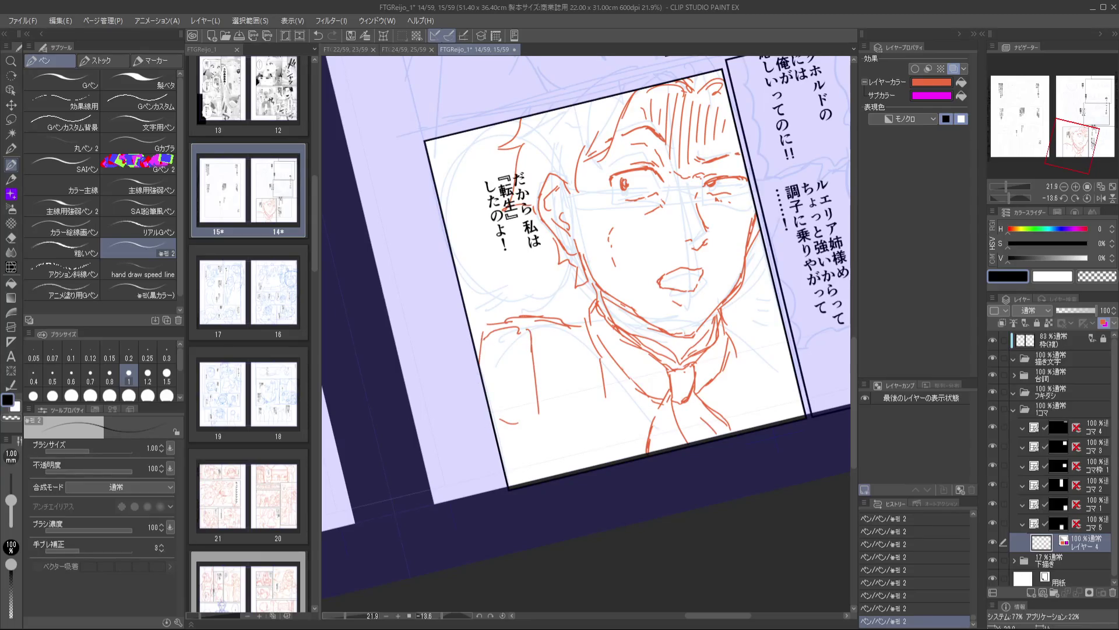
pyautogui.moveTo(492, 337); pyautogui.dragTo(486, 390)
pyautogui.moveTo(505, 337)
pyautogui.mouseDown()
pyautogui.moveTo(494, 426)
pyautogui.moveTo(521, 419)
pyautogui.mouseUp()
pyautogui.moveTo(539, 334)
pyautogui.mouseDown()
pyautogui.moveTo(535, 416)
pyautogui.moveTo(558, 331)
pyautogui.moveTo(582, 328)
pyautogui.mouseUp()
# Step: Redraw the shoulder top, add more fringe lines with a bottom edge, and reinforce the shoulder line
pyautogui.moveTo(516, 319); pyautogui.dragTo(579, 321)
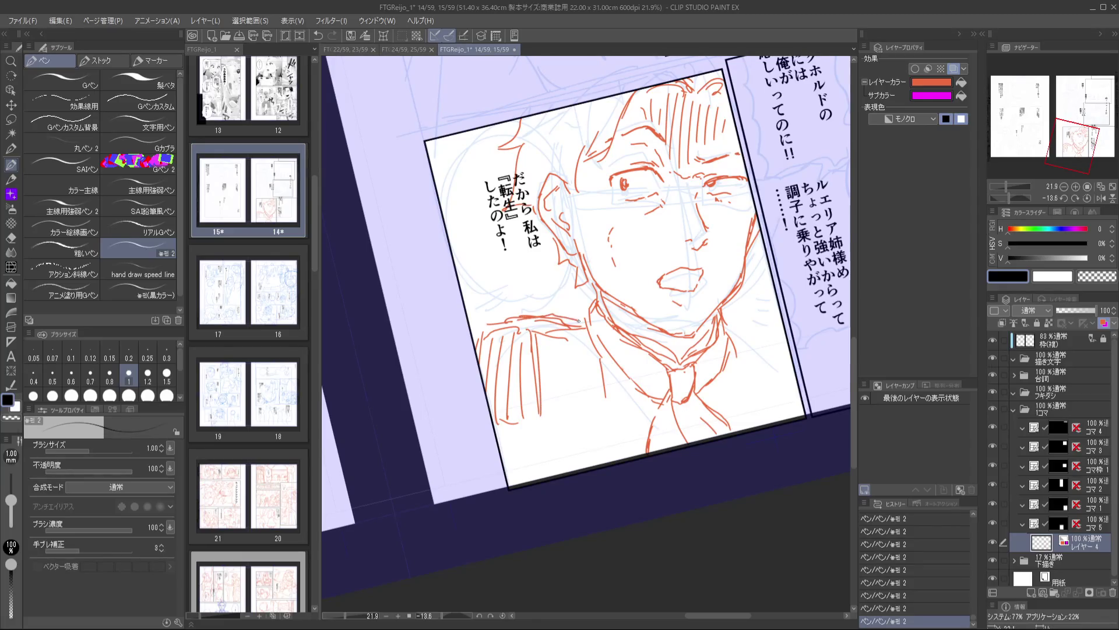
pyautogui.moveTo(500, 322)
pyautogui.mouseDown()
pyautogui.moveTo(580, 320)
pyautogui.moveTo(546, 423)
pyautogui.mouseUp()
pyautogui.moveTo(570, 346); pyautogui.dragTo(559, 419)
pyautogui.moveTo(582, 345); pyautogui.dragTo(580, 412)
pyautogui.moveTo(592, 348)
pyautogui.mouseDown()
pyautogui.moveTo(579, 416)
pyautogui.moveTo(589, 411)
pyautogui.mouseUp()
pyautogui.moveTo(596, 342); pyautogui.dragTo(587, 413)
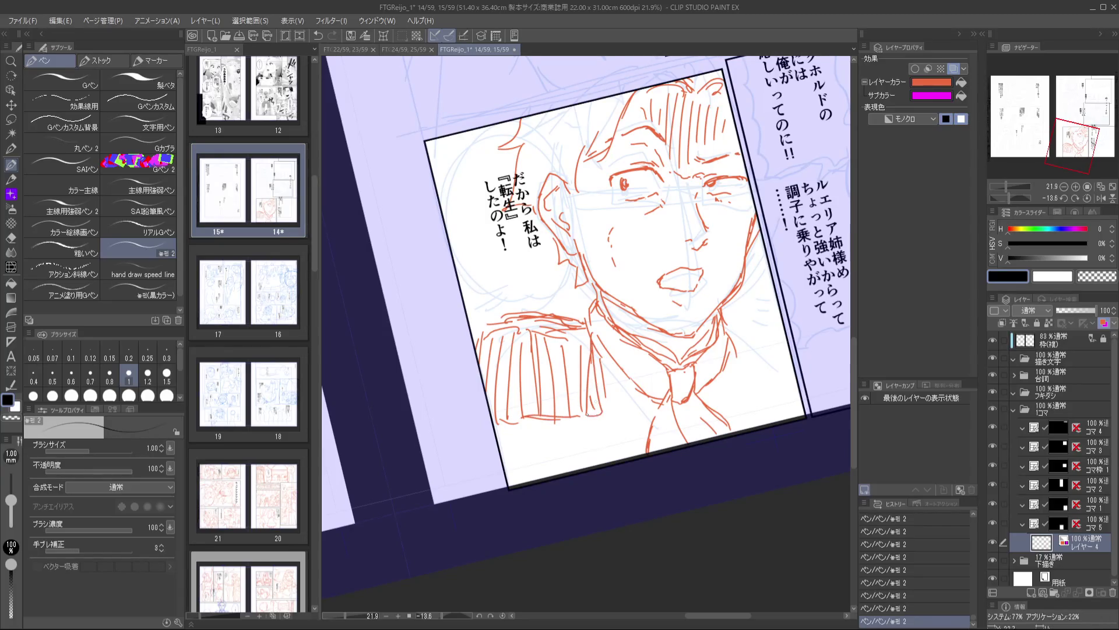
pyautogui.moveTo(559, 321)
pyautogui.mouseDown()
pyautogui.moveTo(554, 333)
pyautogui.moveTo(587, 336)
pyautogui.moveTo(594, 315)
pyautogui.moveTo(619, 387)
pyautogui.moveTo(457, 373)
pyautogui.moveTo(559, 300)
pyautogui.moveTo(608, 408)
pyautogui.moveTo(461, 292)
pyautogui.moveTo(470, 271)
pyautogui.mouseUp()
# Step: Lasso-select the left shoulder and Free Transform it, rotating about 4.6° and nudging it left and down
pyautogui.press('m')
pyautogui.press('k')
pyautogui.hotkey('ctrl', 'd')
pyautogui.press('e')
pyautogui.press('m')
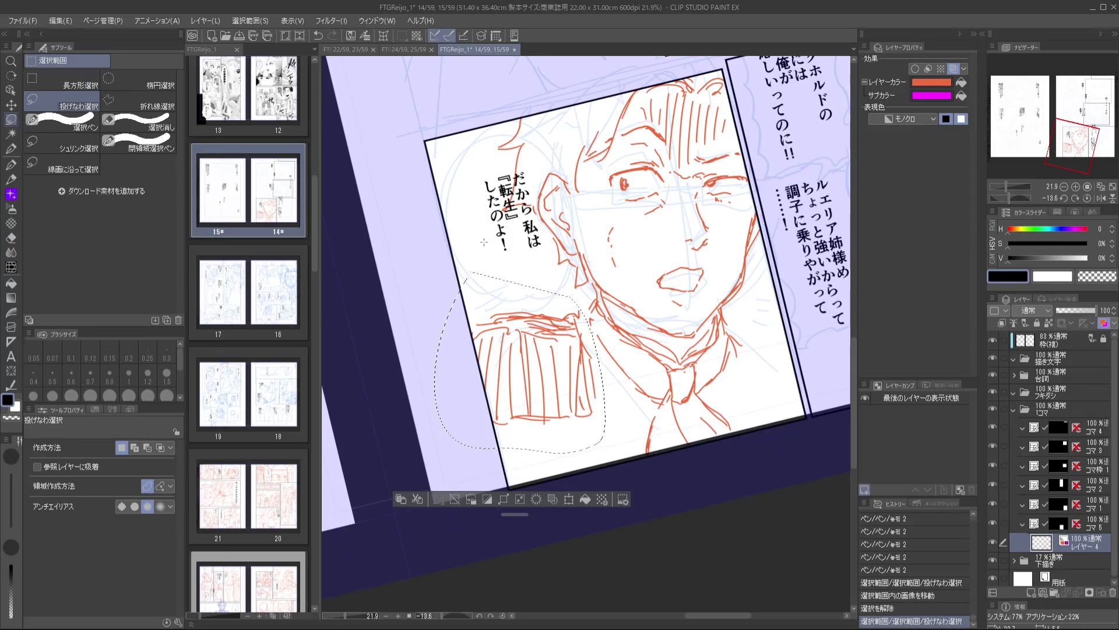
pyautogui.hotkey('ctrl', 'shift', 't')
pyautogui.moveTo(434, 384); pyautogui.dragTo(432, 370)
pyautogui.moveTo(568, 303); pyautogui.dragTo(562, 307)
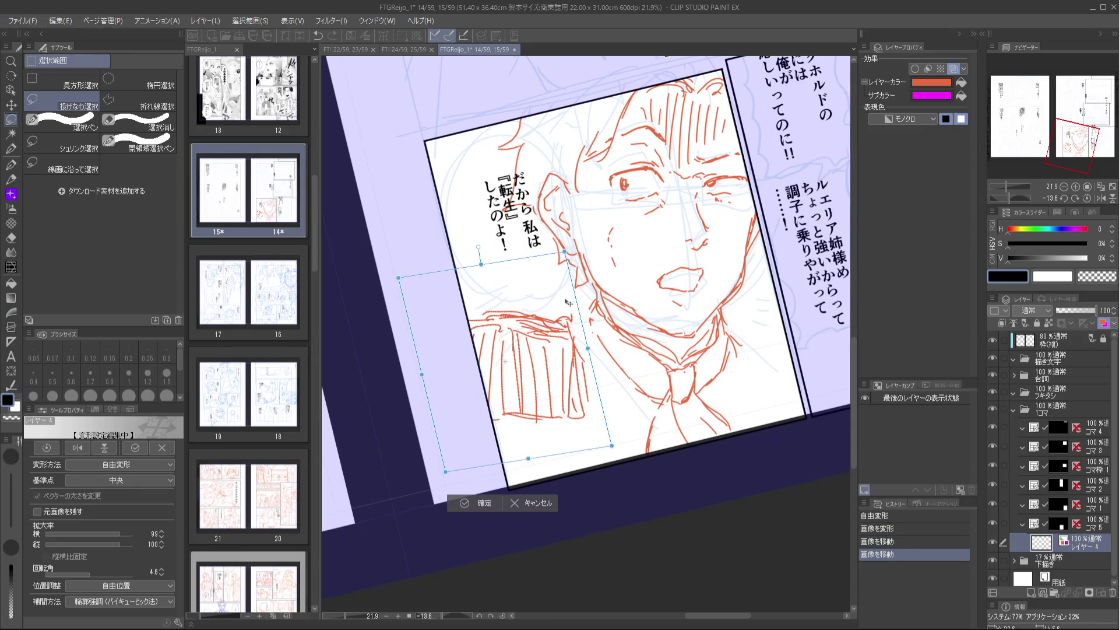
pyautogui.press('Return')
pyautogui.hotkey('ctrl', 'd')
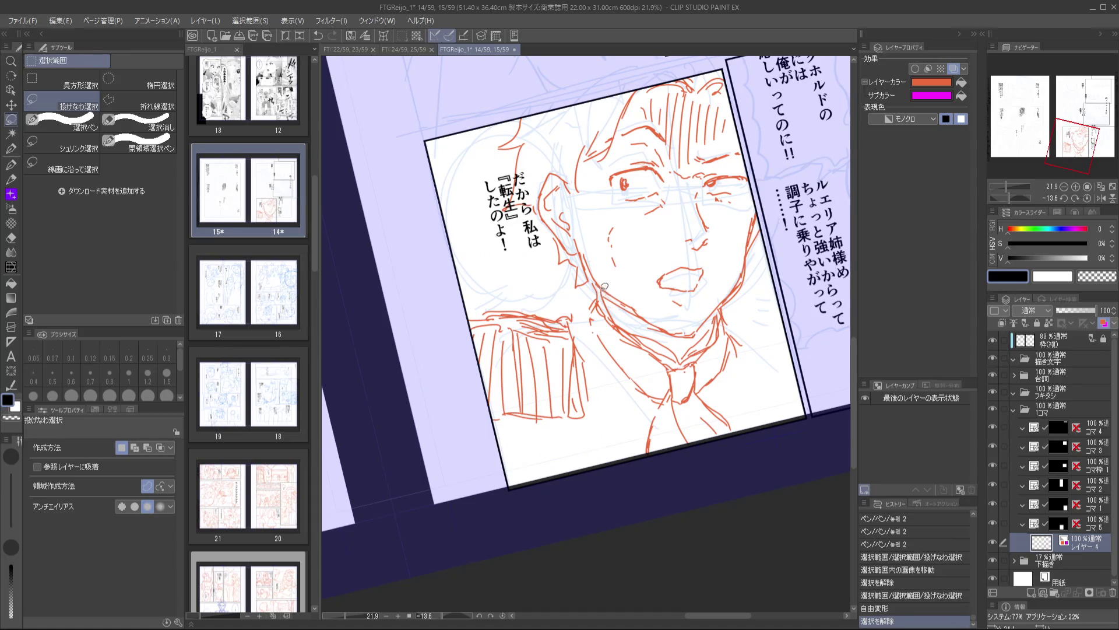
# Step: Try a short pen stroke near the jaw, then undo it
pyautogui.press('p')
pyautogui.moveTo(571, 322)
pyautogui.mouseDown()
pyautogui.moveTo(588, 313)
pyautogui.moveTo(613, 393)
pyautogui.mouseUp()
pyautogui.hotkey('ctrl', 'z')
pyautogui.hotkey('ctrl', 'z')
pyautogui.hotkey('ctrl', 'z')
pyautogui.hotkey('ctrl', 'z')
# Step: Redraw the long collar line, the collar's right edge and the line down the chest
pyautogui.moveTo(596, 327); pyautogui.dragTo(617, 403)
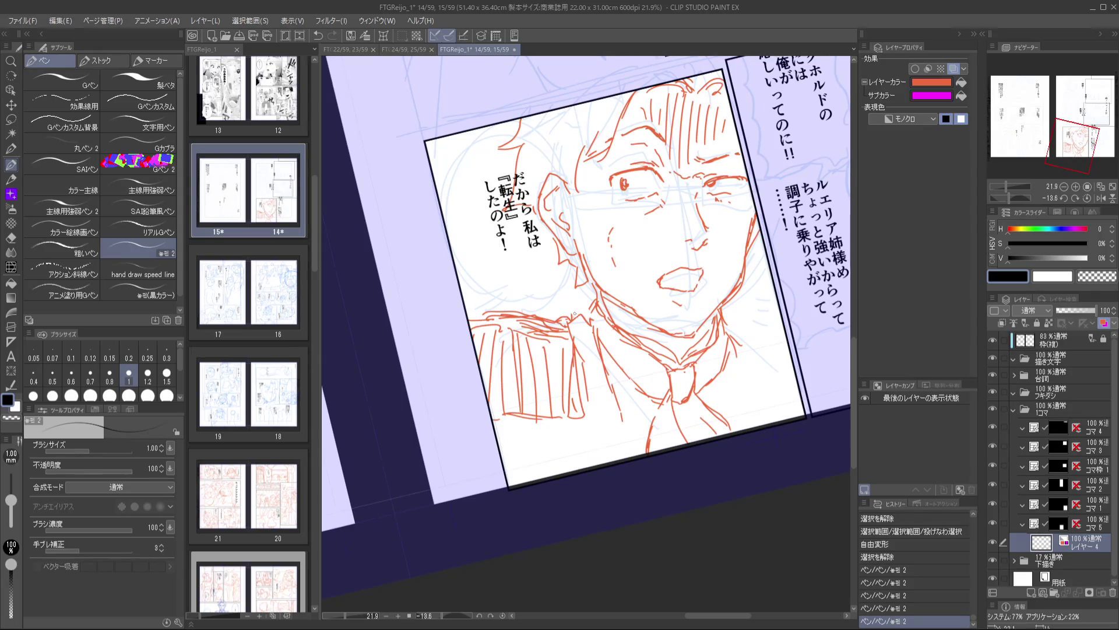
pyautogui.press('m')
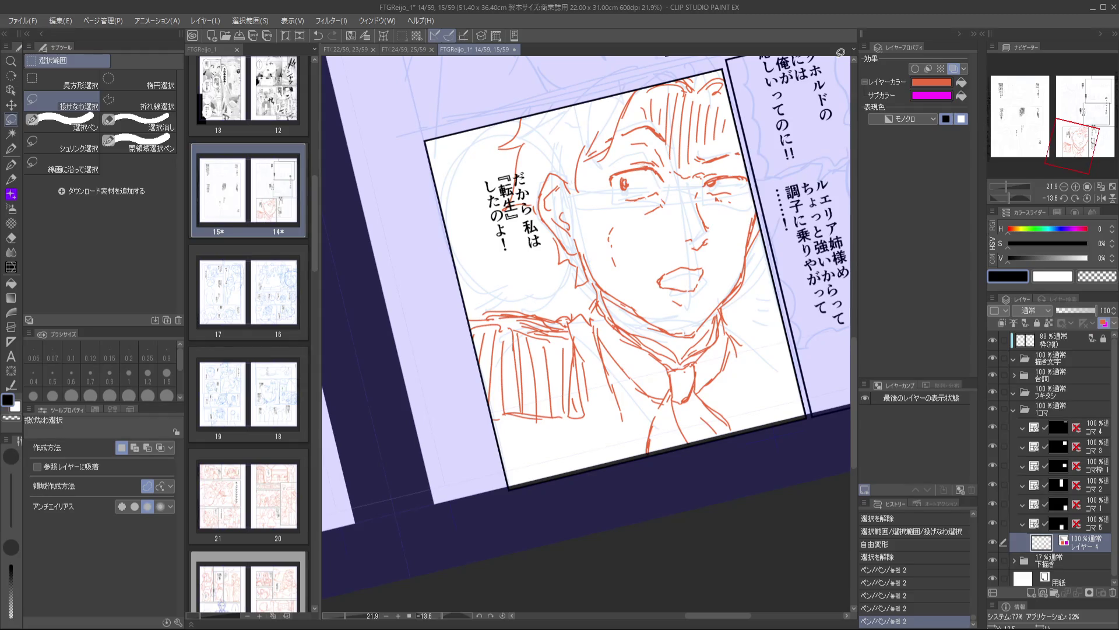
pyautogui.press('p')
pyautogui.moveTo(733, 337); pyautogui.dragTo(750, 428)
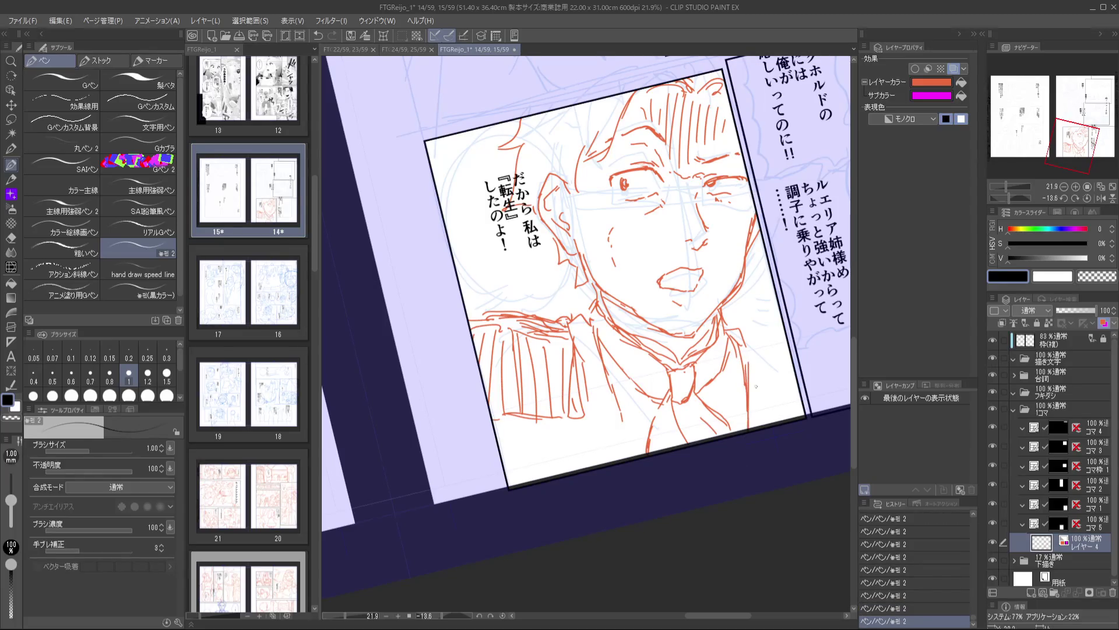
pyautogui.moveTo(758, 360); pyautogui.dragTo(781, 327)
pyautogui.moveTo(603, 360); pyautogui.dragTo(628, 449)
pyautogui.moveTo(594, 357)
pyautogui.mouseDown()
pyautogui.moveTo(535, 300)
pyautogui.moveTo(522, 361)
pyautogui.moveTo(583, 468)
pyautogui.mouseUp()
# Step: Erase excess shoulder strokes with a smaller eraser and draw new collar strokes
pyautogui.press('e')
pyautogui.moveTo(534, 314); pyautogui.dragTo(563, 443)
pyautogui.moveTo(525, 303); pyautogui.dragTo(606, 455)
pyautogui.press('[')
pyautogui.press('[')
pyautogui.press('[')
pyautogui.moveTo(539, 309)
pyautogui.mouseDown()
pyautogui.moveTo(528, 379)
pyautogui.moveTo(554, 414)
pyautogui.moveTo(564, 332)
pyautogui.moveTo(597, 373)
pyautogui.mouseUp()
pyautogui.press('p')
pyautogui.moveTo(583, 327); pyautogui.dragTo(600, 357)
pyautogui.moveTo(542, 306); pyautogui.dragTo(580, 350)
pyautogui.moveTo(591, 304); pyautogui.dragTo(564, 323)
pyautogui.moveTo(691, 236); pyautogui.dragTo(704, 256)
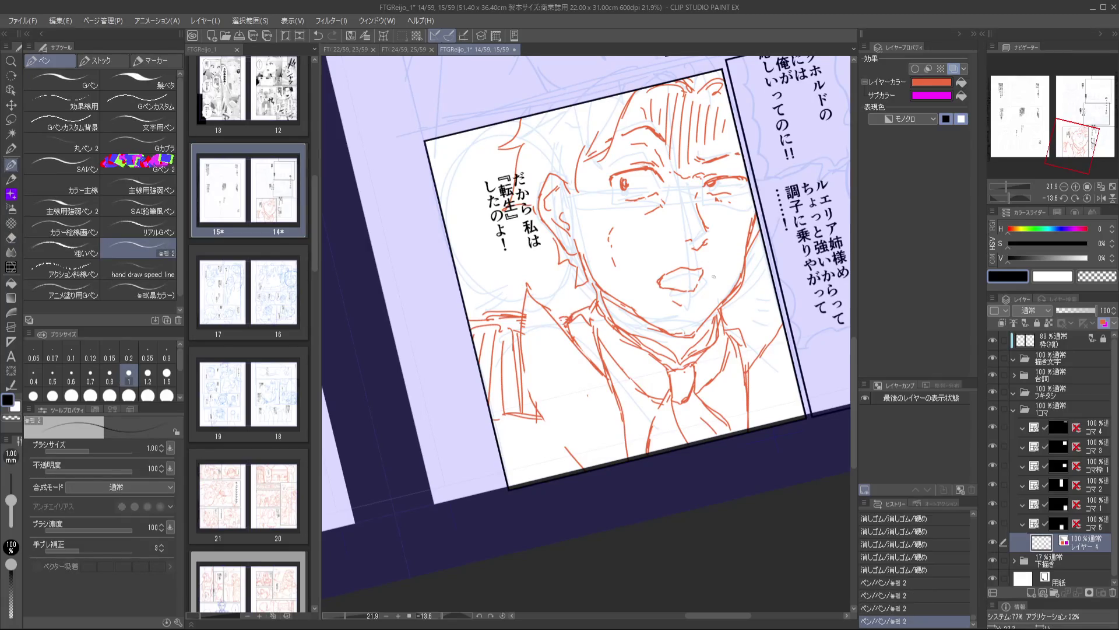
pyautogui.moveTo(787, 391); pyautogui.dragTo(804, 421)
pyautogui.moveTo(526, 300); pyautogui.dragTo(527, 372)
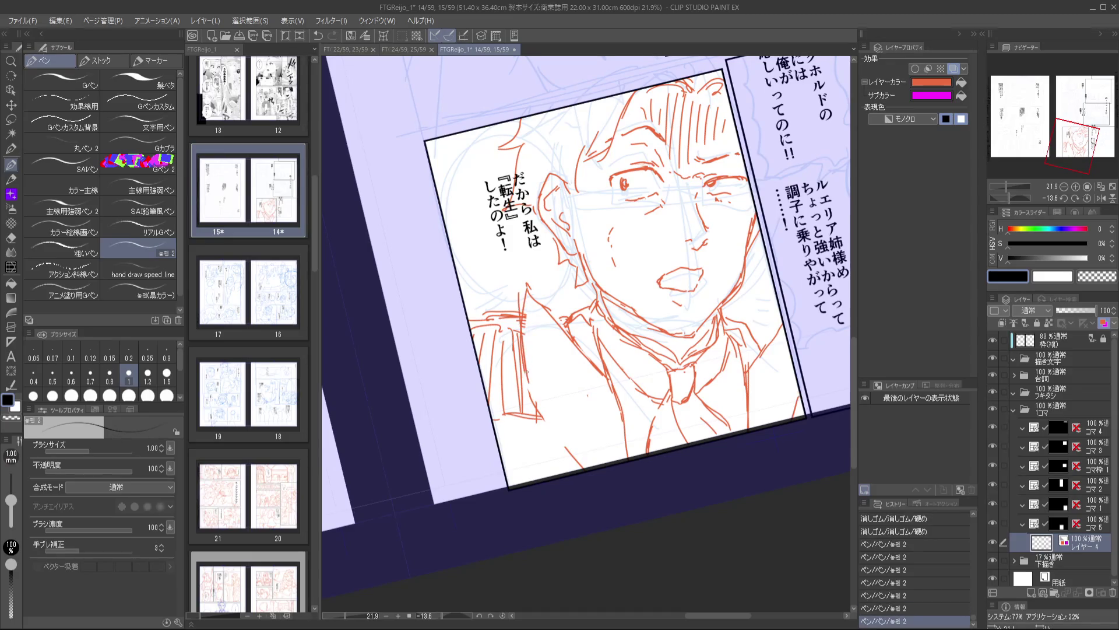
# Step: Add hatch strokes on the left shoulder and a small chest stroke, removing a stray mark
pyautogui.press('e')
pyautogui.moveTo(524, 294); pyautogui.dragTo(526, 344)
pyautogui.press('p')
pyautogui.moveTo(528, 388)
pyautogui.mouseDown()
pyautogui.moveTo(544, 436)
pyautogui.moveTo(612, 493)
pyautogui.mouseUp()
pyautogui.press('e')
pyautogui.press('p')
pyautogui.moveTo(535, 413); pyautogui.dragTo(548, 444)
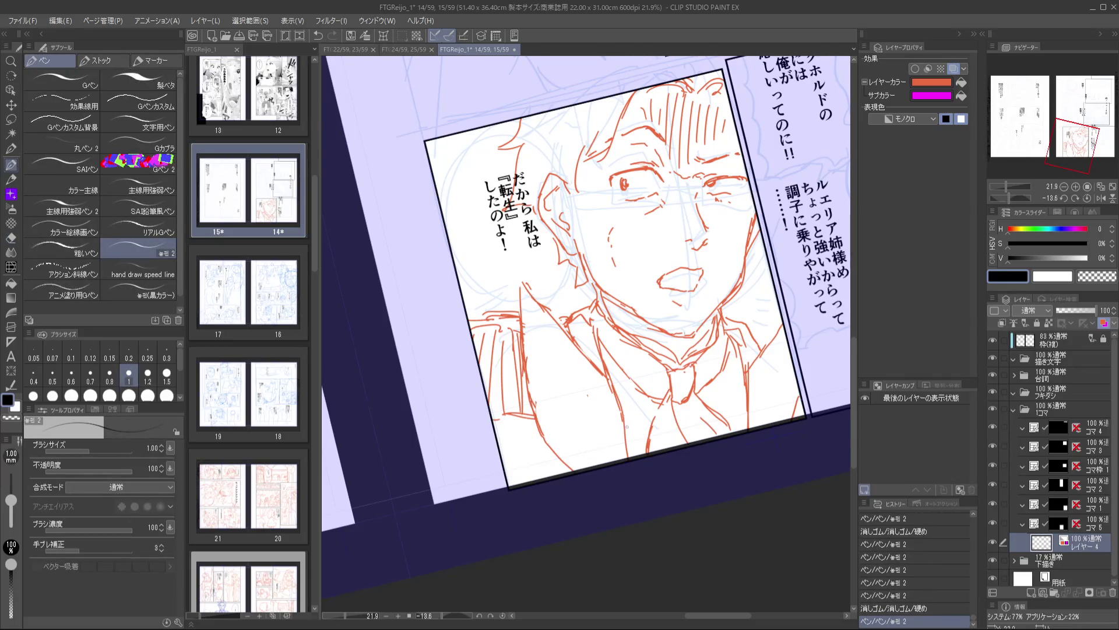
pyautogui.press('e')
pyautogui.press('p')
pyautogui.moveTo(618, 408); pyautogui.dragTo(621, 440)
pyautogui.press('e')
pyautogui.press('p')
# Step: Touch up the lines near the panel's right edge and the collar's right side
pyautogui.moveTo(783, 321)
pyautogui.mouseDown()
pyautogui.moveTo(753, 361)
pyautogui.moveTo(793, 429)
pyautogui.mouseUp()
pyautogui.press('e')
pyautogui.press('p')
pyautogui.moveTo(797, 387); pyautogui.dragTo(791, 421)
pyautogui.moveTo(753, 329); pyautogui.dragTo(777, 344)
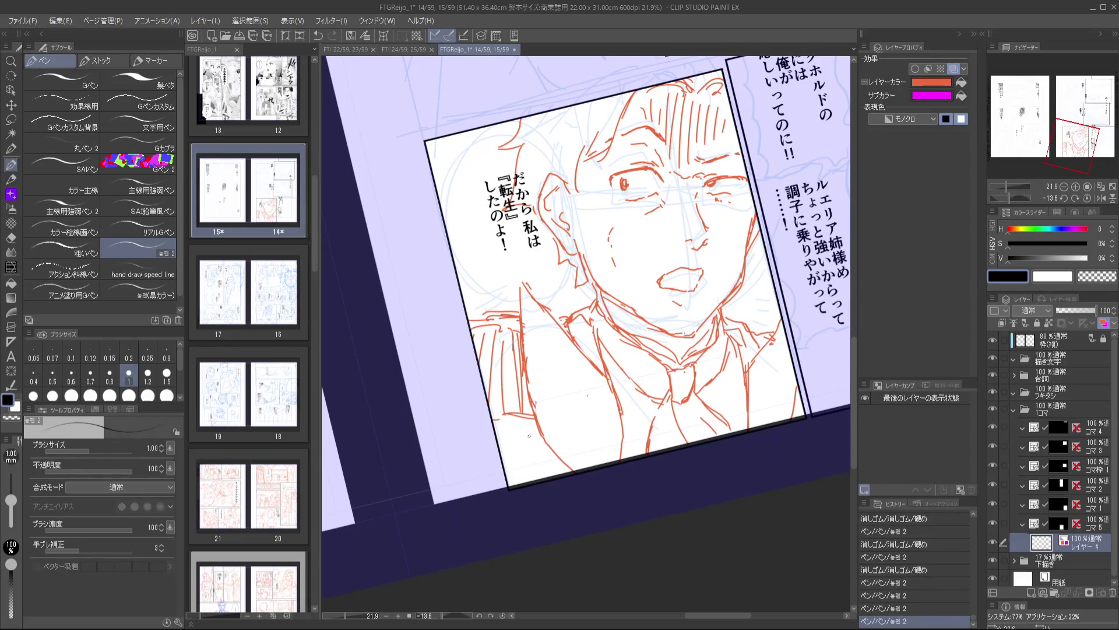
pyautogui.moveTo(520, 431); pyautogui.dragTo(538, 467)
pyautogui.hotkey('ctrl', 'z')
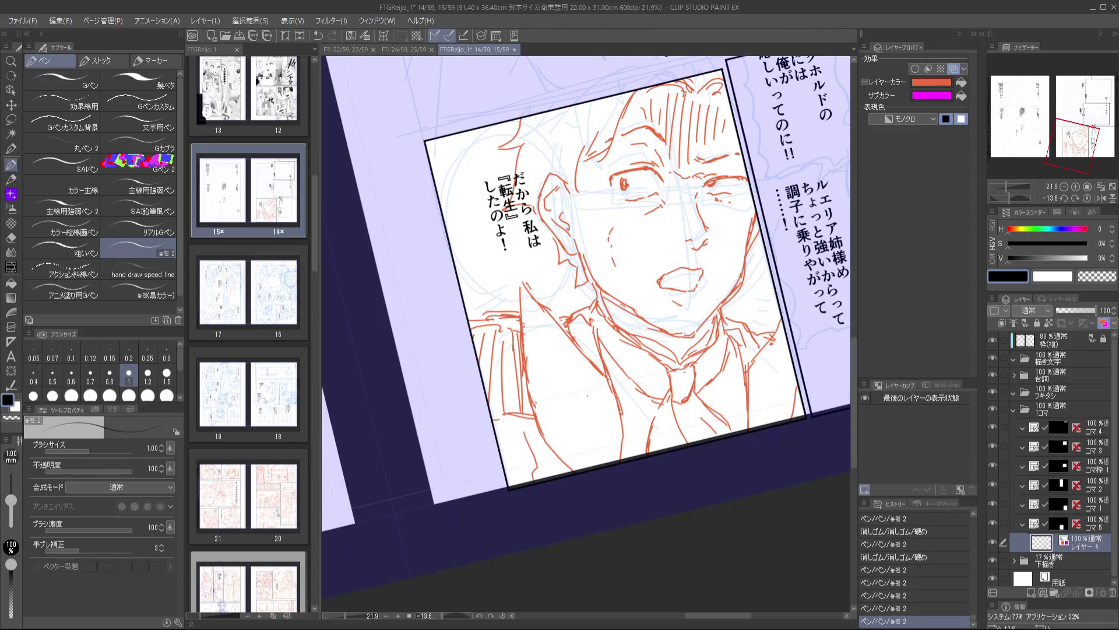
pyautogui.moveTo(748, 321); pyautogui.dragTo(782, 325)
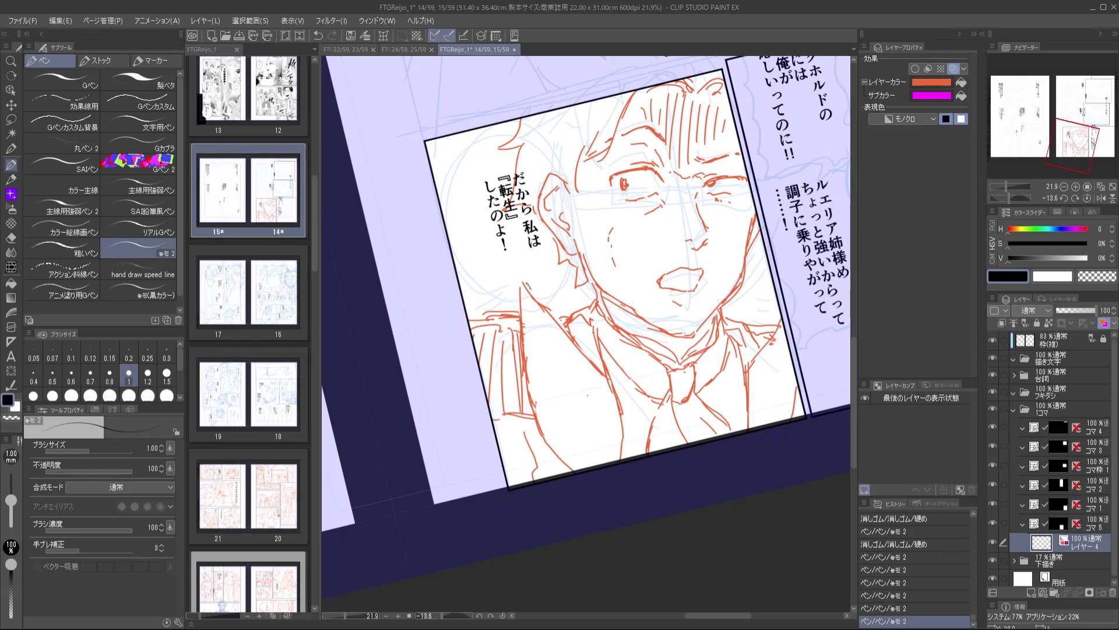
# Step: Straighten the canvas view and start the outline at the panel's left edge, erasing the old strokes
pyautogui.moveTo(745, 378); pyautogui.dragTo(711, 428)
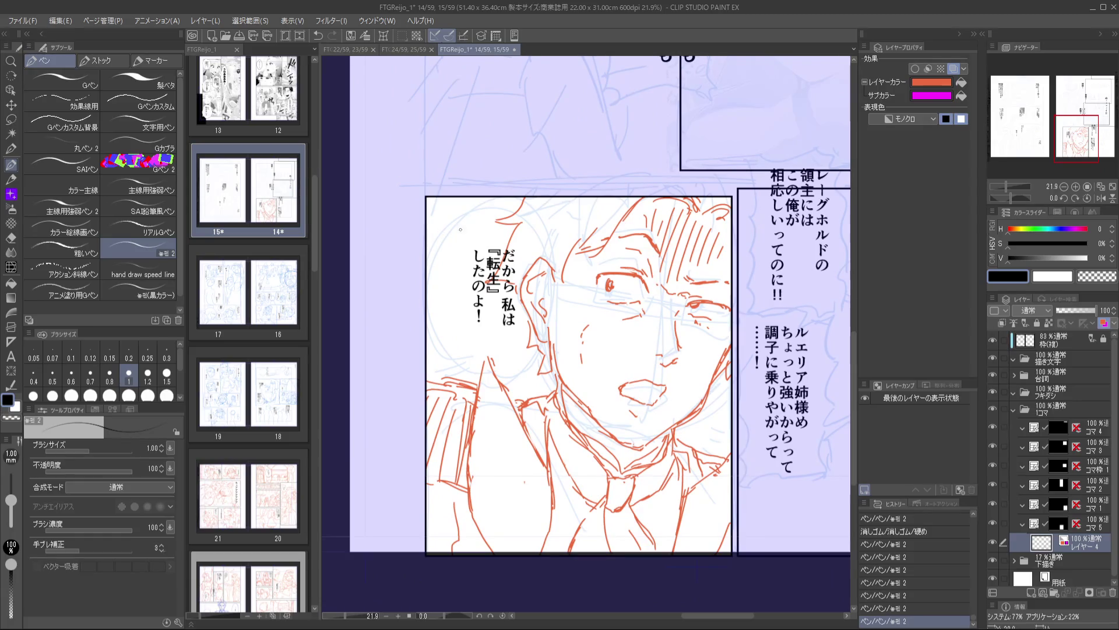
pyautogui.moveTo(439, 247); pyautogui.dragTo(448, 229)
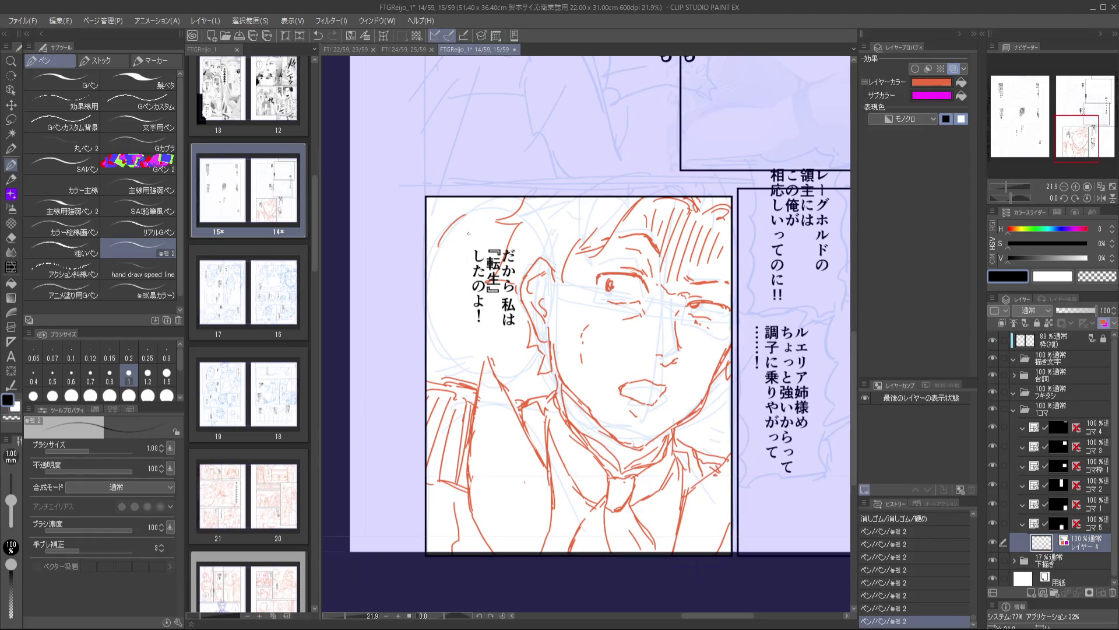
pyautogui.moveTo(442, 320); pyautogui.dragTo(441, 334)
pyautogui.press('e')
pyautogui.moveTo(460, 223)
pyautogui.mouseDown()
pyautogui.moveTo(435, 245)
pyautogui.moveTo(466, 204)
pyautogui.moveTo(432, 321)
pyautogui.mouseUp()
pyautogui.press('p')
pyautogui.hotkey('ctrl', 'z')
# Step: Redraw the rounded outline around the dialogue at the left edge, filling gaps along its top
pyautogui.moveTo(448, 242); pyautogui.dragTo(432, 306)
pyautogui.moveTo(442, 344)
pyautogui.mouseDown()
pyautogui.moveTo(457, 367)
pyautogui.moveTo(484, 367)
pyautogui.mouseUp()
pyautogui.hotkey('ctrl', 'z')
pyautogui.hotkey('ctrl', 'z')
pyautogui.moveTo(525, 262); pyautogui.dragTo(565, 255)
pyautogui.moveTo(453, 226)
pyautogui.mouseDown()
pyautogui.moveTo(516, 205)
pyautogui.moveTo(551, 259)
pyautogui.mouseUp()
pyautogui.hotkey('ctrl', 'z')
pyautogui.hotkey('ctrl', 'z')
pyautogui.moveTo(528, 223); pyautogui.dragTo(547, 265)
pyautogui.hotkey('ctrl', 'z')
pyautogui.moveTo(522, 211); pyautogui.dragTo(548, 261)
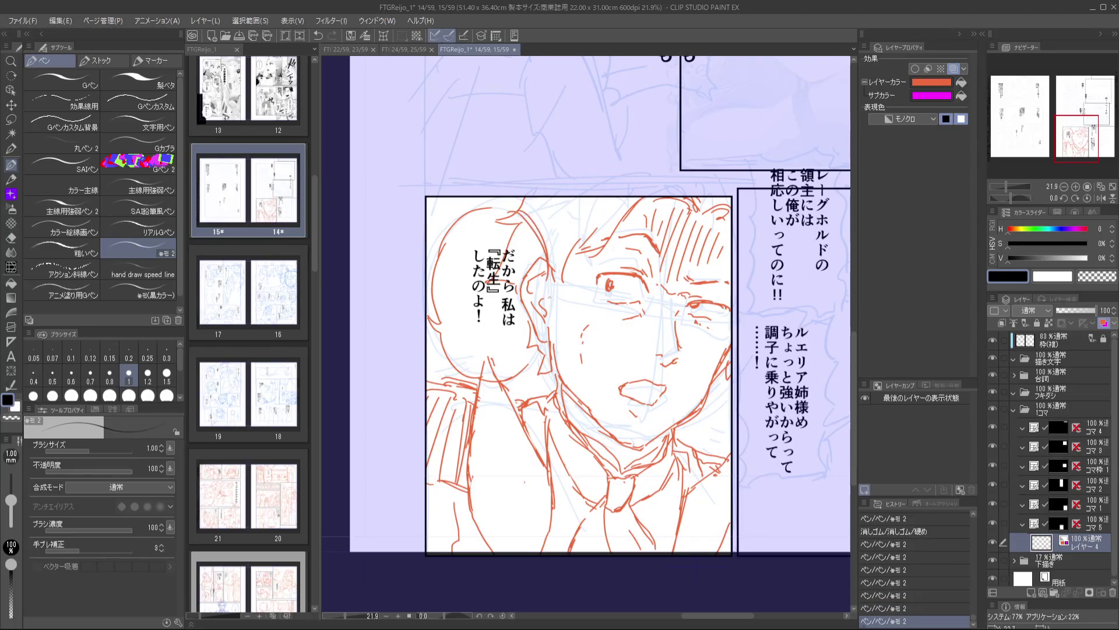
# Step: Select the だから私は『転生』したのよ! dialogue with the Object tool and enlarge it to size 17.5
pyautogui.press('o')
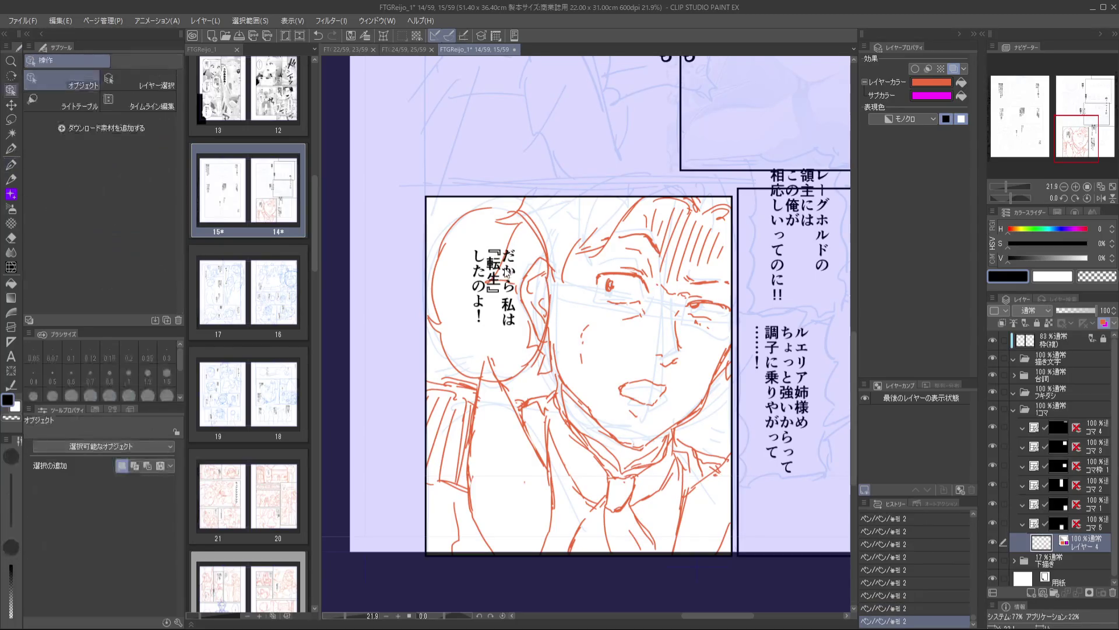
pyautogui.click(518, 268)
pyautogui.doubleClick(518, 268)
pyautogui.press('Escape')
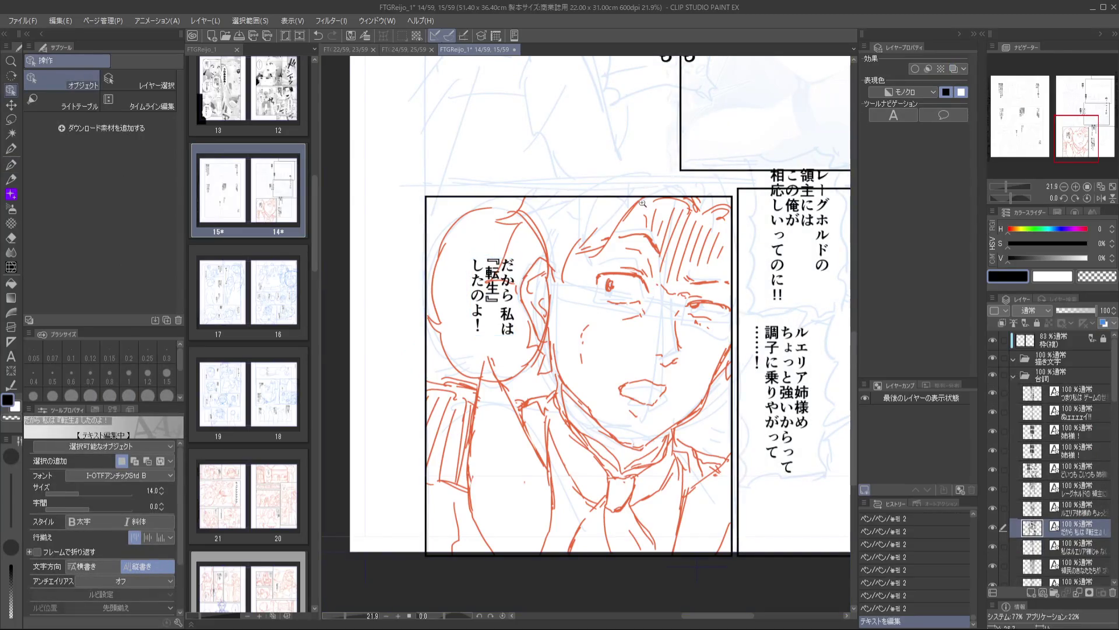
pyautogui.scroll(-2, 664, 171)
pyautogui.scroll(1, 663, 172)
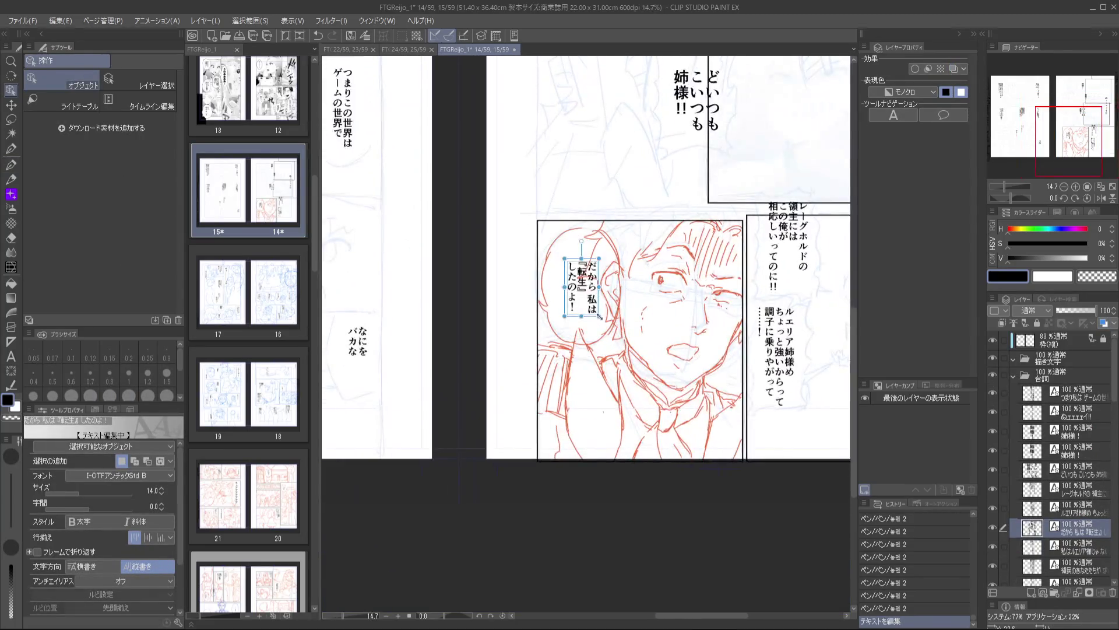
pyautogui.moveTo(609, 332); pyautogui.dragTo(614, 340)
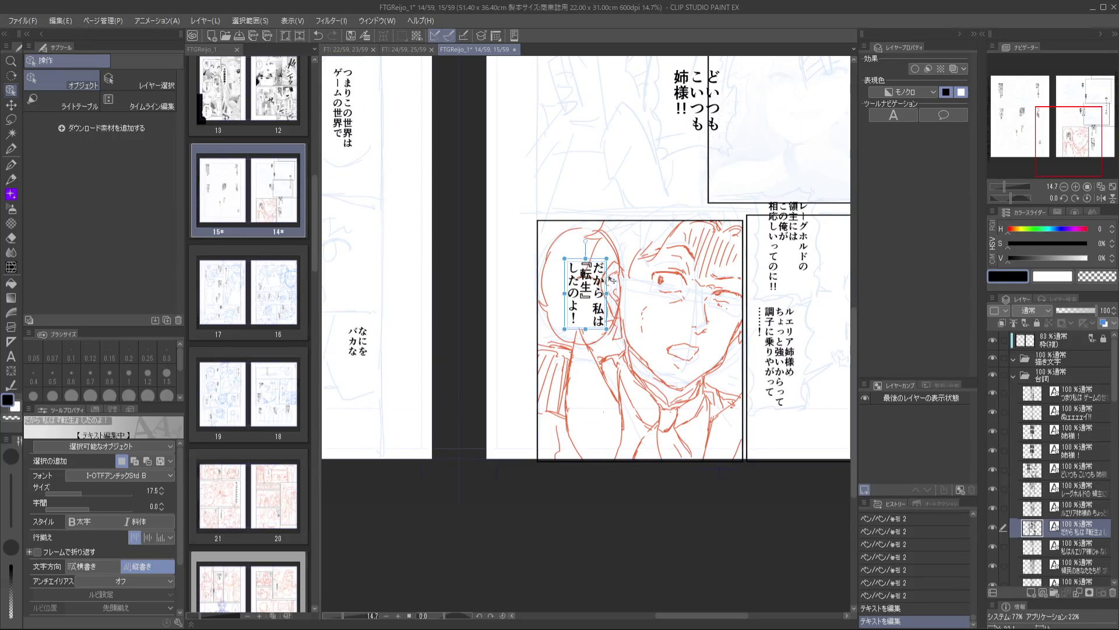
# Step: Nudge the dialogue slightly upward, then bring the upper panels into view
pyautogui.moveTo(608, 276); pyautogui.dragTo(609, 273)
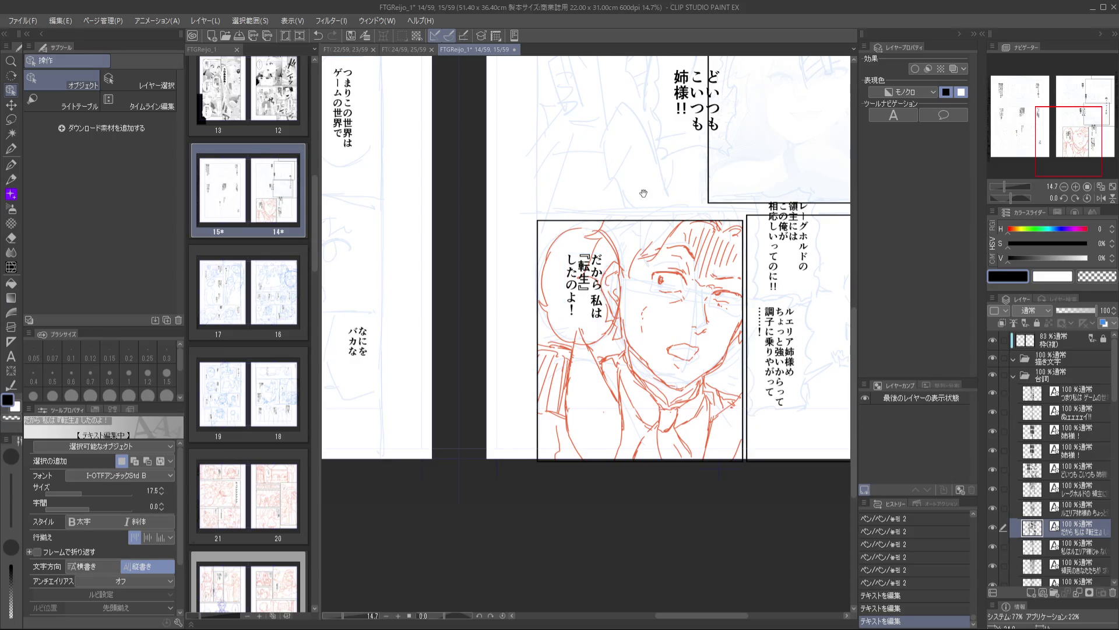
pyautogui.scroll(2, 645, 192)
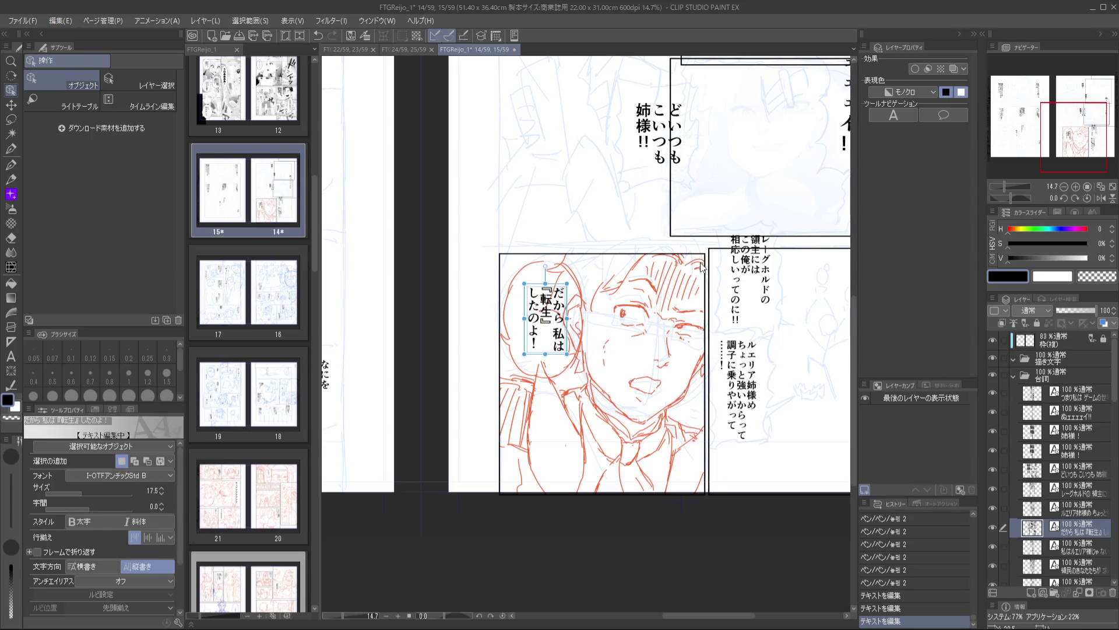
pyautogui.scroll(2, 685, 251)
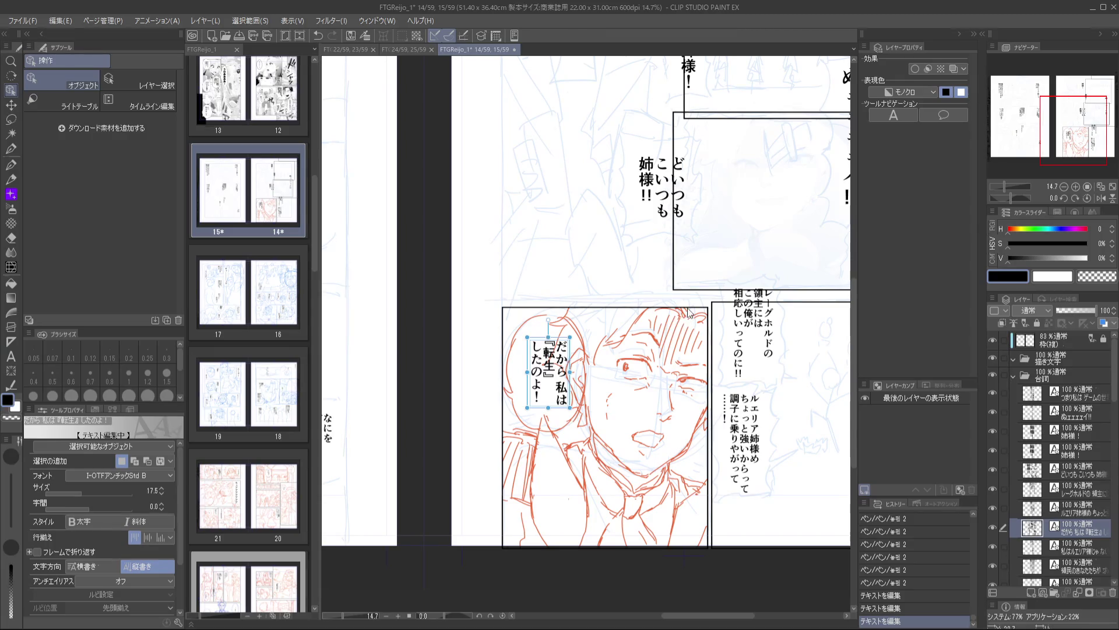
pyautogui.moveTo(752, 260)
pyautogui.mouseDown()
pyautogui.moveTo(709, 318)
pyautogui.moveTo(584, 437)
pyautogui.moveTo(547, 429)
pyautogui.moveTo(603, 461)
pyautogui.moveTo(580, 478)
pyautogui.mouseUp()
pyautogui.scroll(5, 709, 319)
# Step: On the red sketch layer, erase a small mark near the eye and redraw small marks there
pyautogui.press('e')
pyautogui.keyDown('ctrl'); pyautogui.keyDown('shift'); pyautogui.click(584, 437); pyautogui.keyUp('shift'); pyautogui.keyUp('ctrl')
pyautogui.press('p')
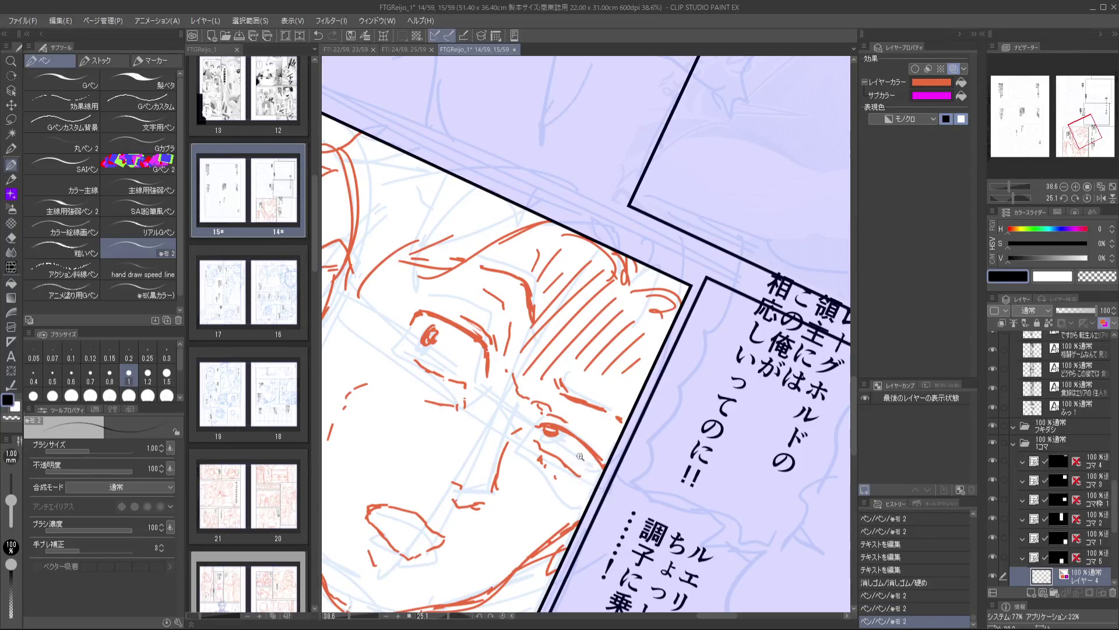
pyautogui.scroll(-3, 563, 465)
pyautogui.hotkey('ctrl', '@')
pyautogui.press('e')
pyautogui.moveTo(609, 440)
pyautogui.mouseDown()
pyautogui.moveTo(641, 470)
pyautogui.moveTo(635, 453)
pyautogui.mouseUp()
pyautogui.press('p')
pyautogui.moveTo(629, 449); pyautogui.dragTo(637, 452)
# Step: Erase and redraw tiny strokes around the eye, undoing and redoing the last one
pyautogui.press('e')
pyautogui.press('p')
pyautogui.moveTo(554, 434)
pyautogui.mouseDown()
pyautogui.moveTo(586, 463)
pyautogui.moveTo(635, 454)
pyautogui.moveTo(584, 440)
pyautogui.mouseUp()
pyautogui.moveTo(585, 441); pyautogui.dragTo(587, 438)
pyautogui.moveTo(583, 350)
pyautogui.mouseDown()
pyautogui.moveTo(610, 409)
pyautogui.moveTo(632, 386)
pyautogui.mouseUp()
pyautogui.press('e')
pyautogui.press('p')
pyautogui.moveTo(610, 502)
pyautogui.mouseDown()
pyautogui.moveTo(627, 492)
pyautogui.moveTo(606, 502)
pyautogui.mouseUp()
pyautogui.press('e')
pyautogui.press('p')
pyautogui.hotkey('ctrl', 'z')
pyautogui.hotkey('ctrl', 'y')
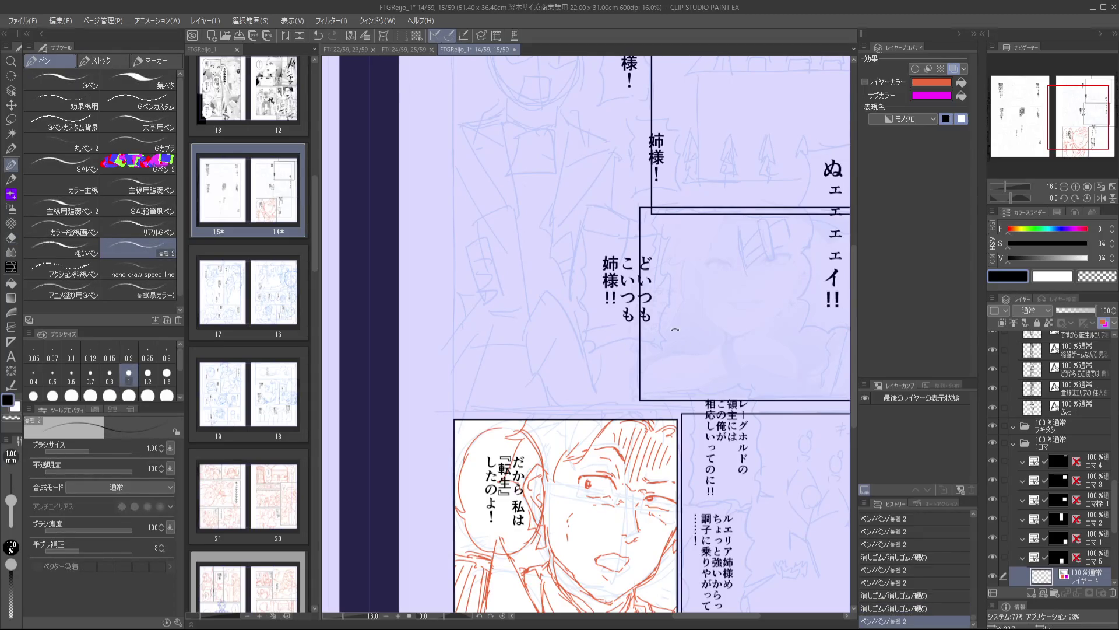
# Step: Tilt the view about 13°, straighten it, then undo and redraw a short face stroke
pyautogui.moveTo(679, 417)
pyautogui.mouseDown()
pyautogui.moveTo(630, 460)
pyautogui.moveTo(636, 487)
pyautogui.moveTo(670, 487)
pyautogui.mouseUp()
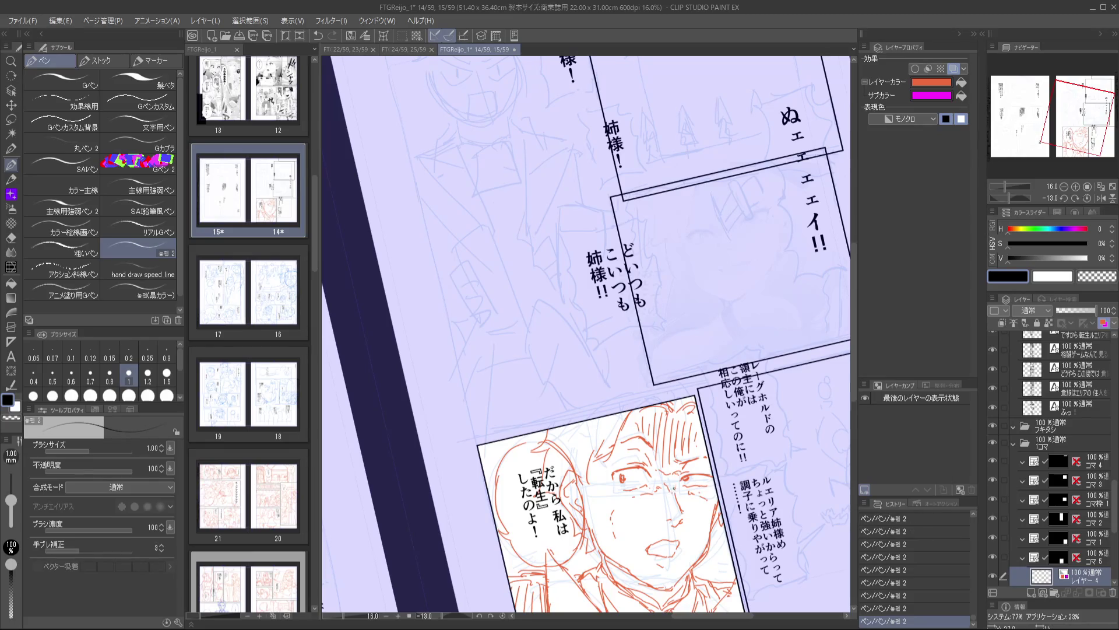
pyautogui.hotkey('ctrl', '@')
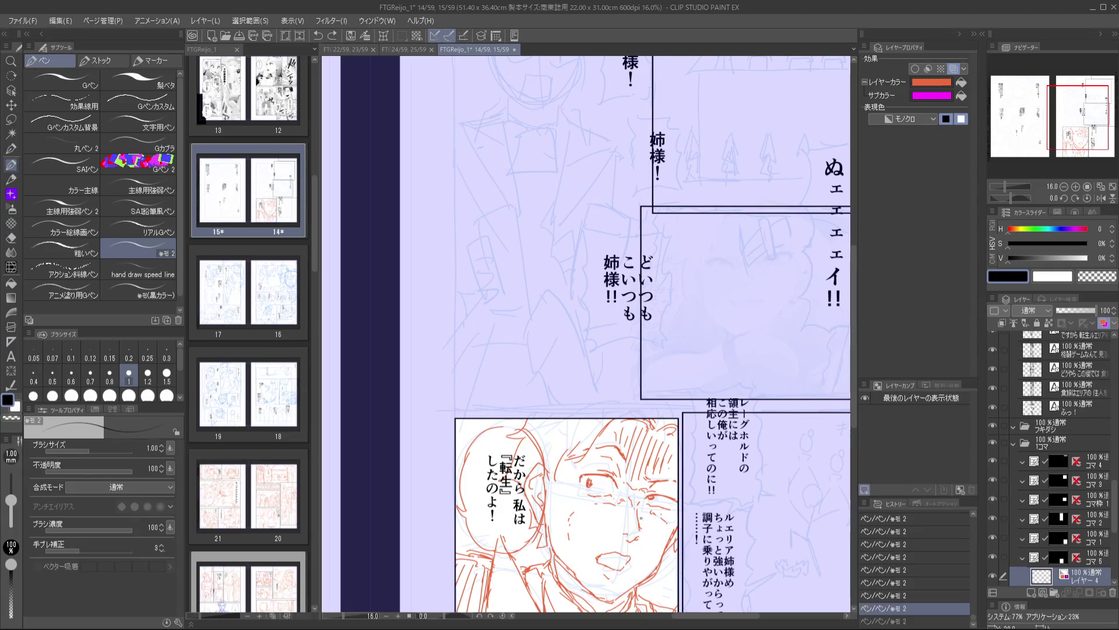
pyautogui.hotkey('ctrl', 'z')
pyautogui.moveTo(663, 526); pyautogui.dragTo(665, 539)
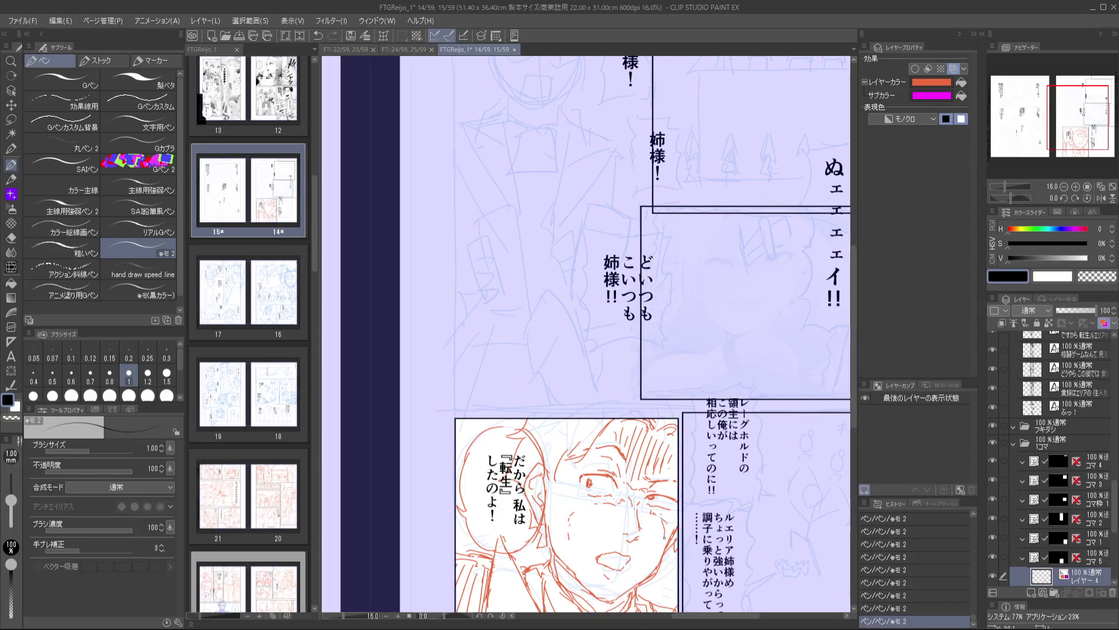
# Step: Erase stray lines on the shouting man's face and add small pen strokes
pyautogui.moveTo(582, 450)
pyautogui.mouseDown()
pyautogui.moveTo(579, 356)
pyautogui.moveTo(512, 305)
pyautogui.mouseUp()
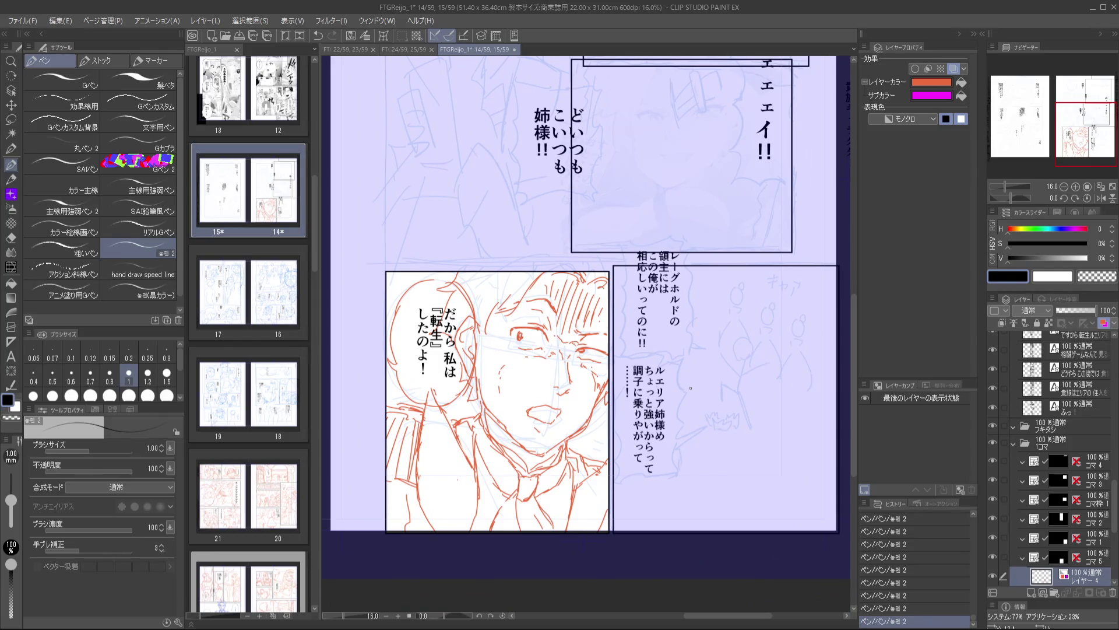
pyautogui.moveTo(690, 388); pyautogui.dragTo(719, 403)
pyautogui.moveTo(611, 511); pyautogui.dragTo(588, 530)
pyautogui.moveTo(601, 486); pyautogui.dragTo(601, 509)
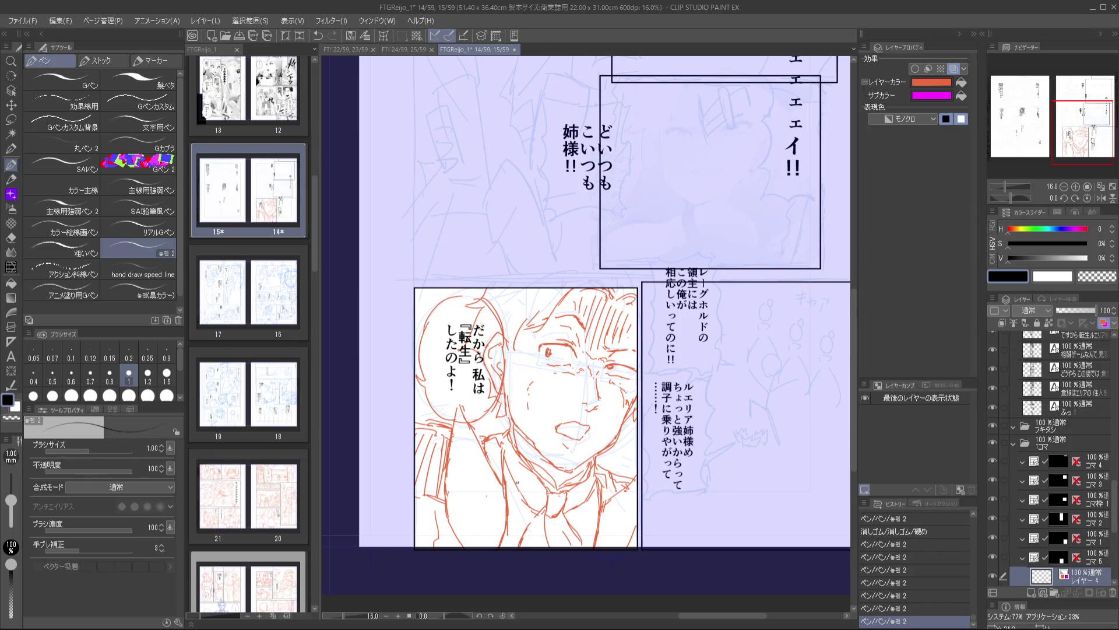
pyautogui.scroll(-2, 623, 350)
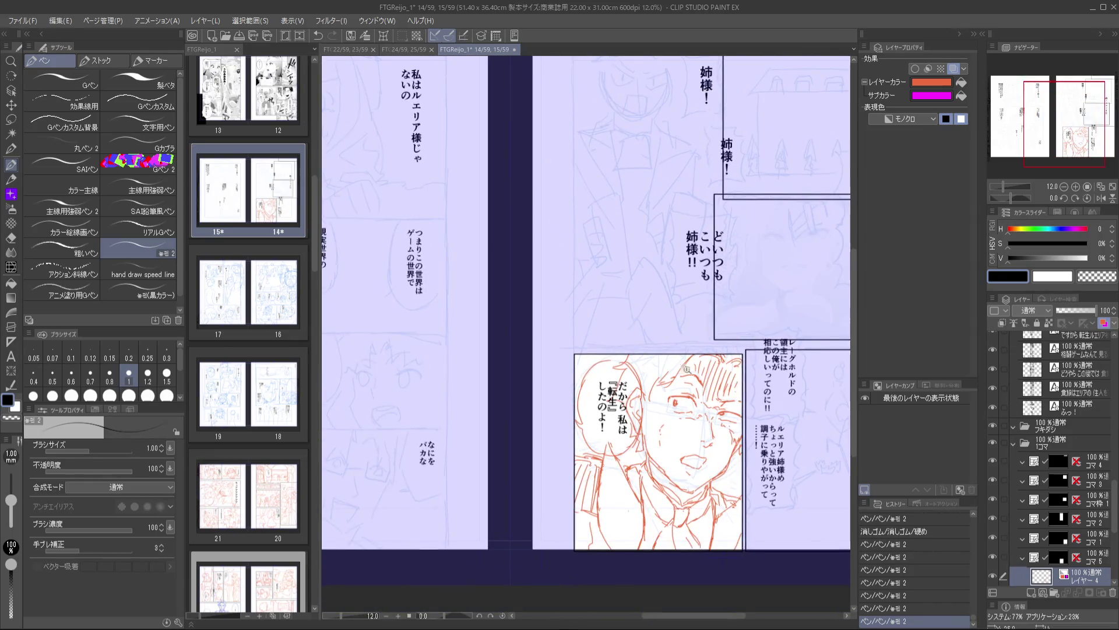
# Step: Draw a short red stroke near the shouting man's mouth, then pan across the right page
pyautogui.scroll(3, 692, 460)
pyautogui.moveTo(711, 464); pyautogui.dragTo(713, 464)
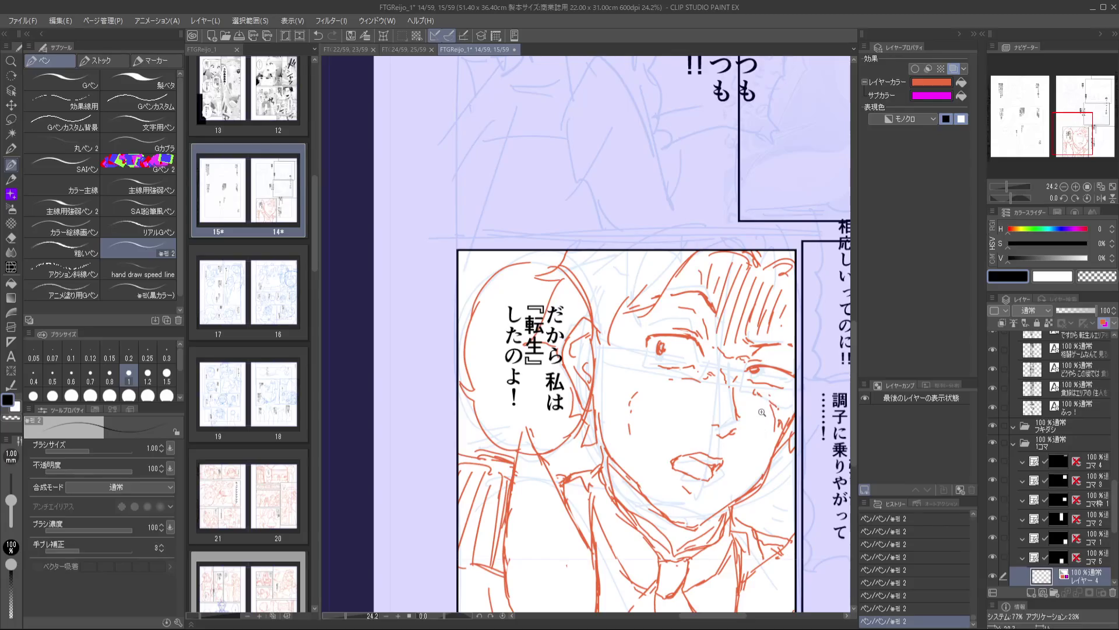
pyautogui.scroll(-5, 709, 418)
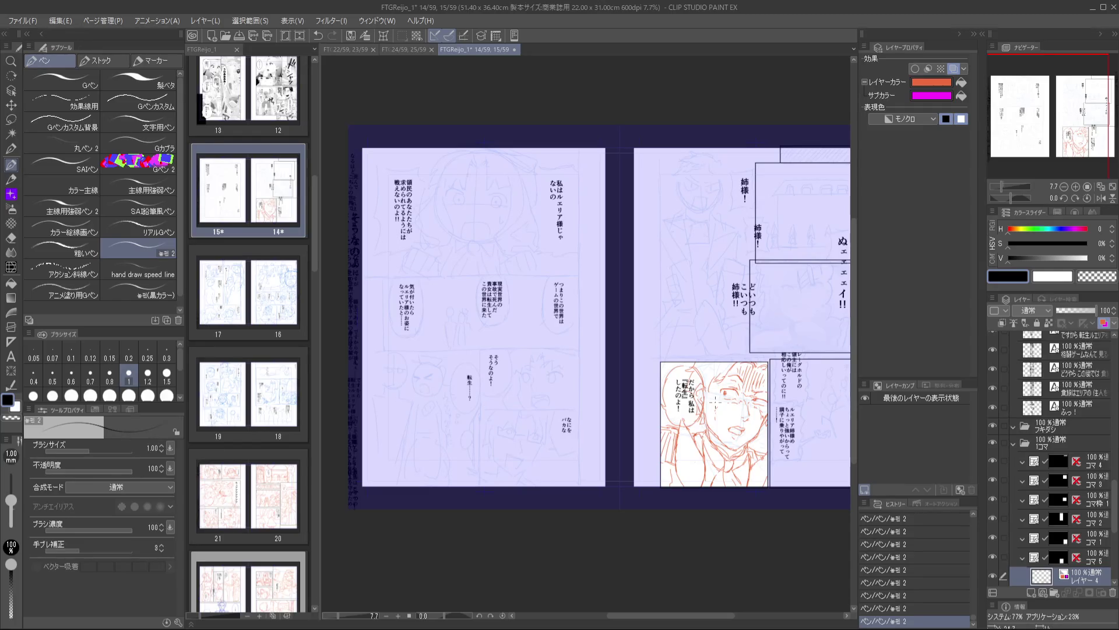
pyautogui.moveTo(751, 315); pyautogui.dragTo(569, 323)
pyautogui.moveTo(558, 244)
pyautogui.mouseDown()
pyautogui.moveTo(570, 257)
pyautogui.moveTo(561, 247)
pyautogui.mouseUp()
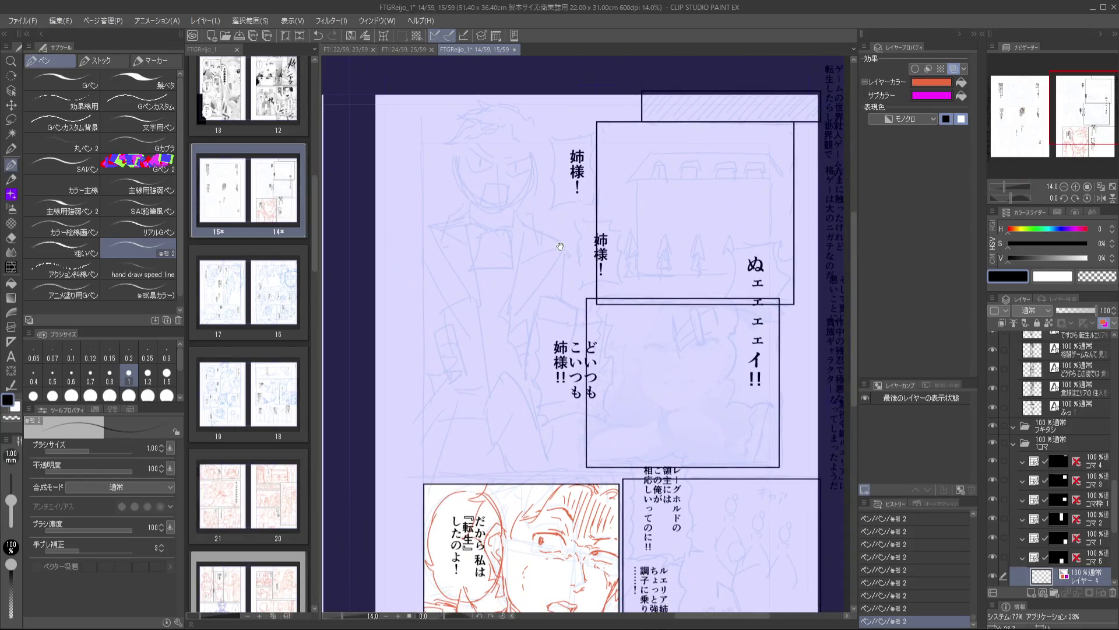
# Step: Add raster layer レイヤー 5 beneath the コマ2 panel layer and view the upper panels
pyautogui.click(1059, 523)
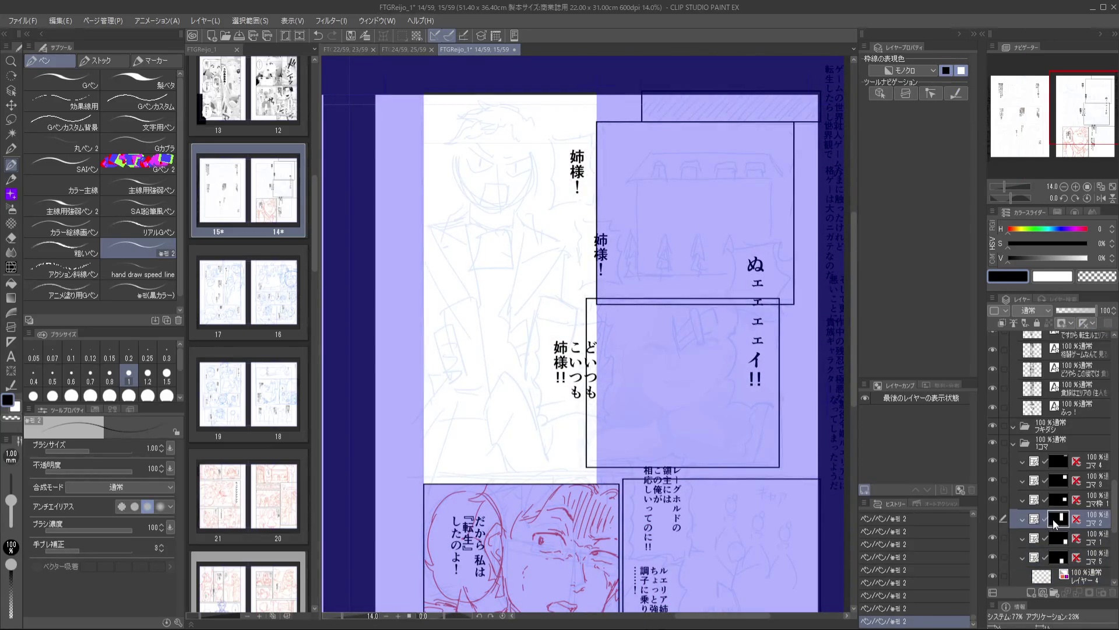
pyautogui.moveTo(582, 305); pyautogui.dragTo(577, 332)
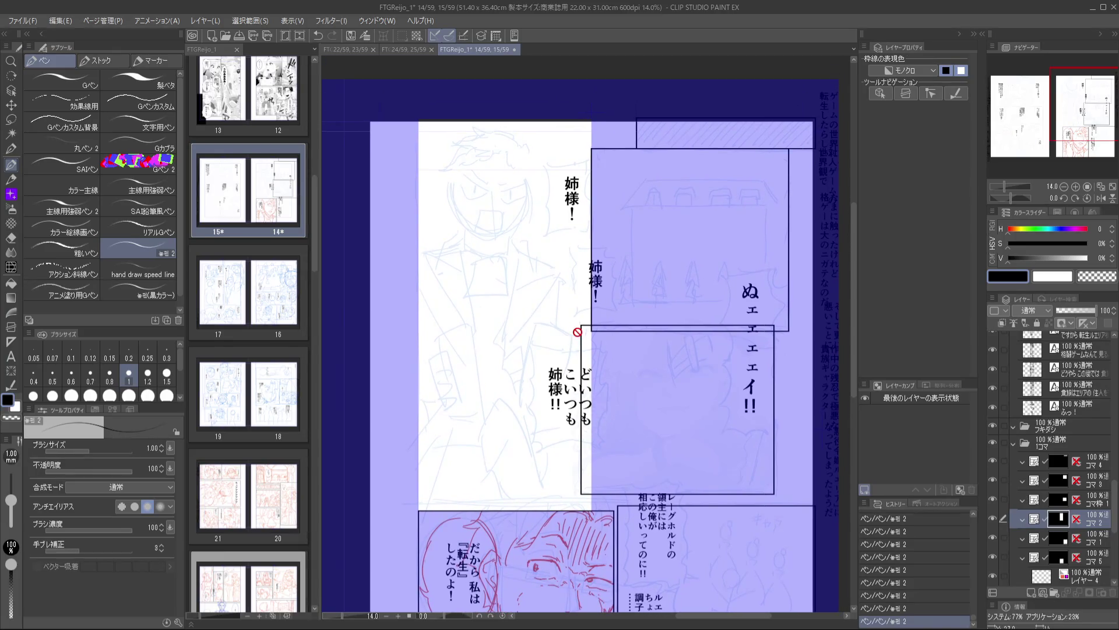
pyautogui.click(1037, 586)
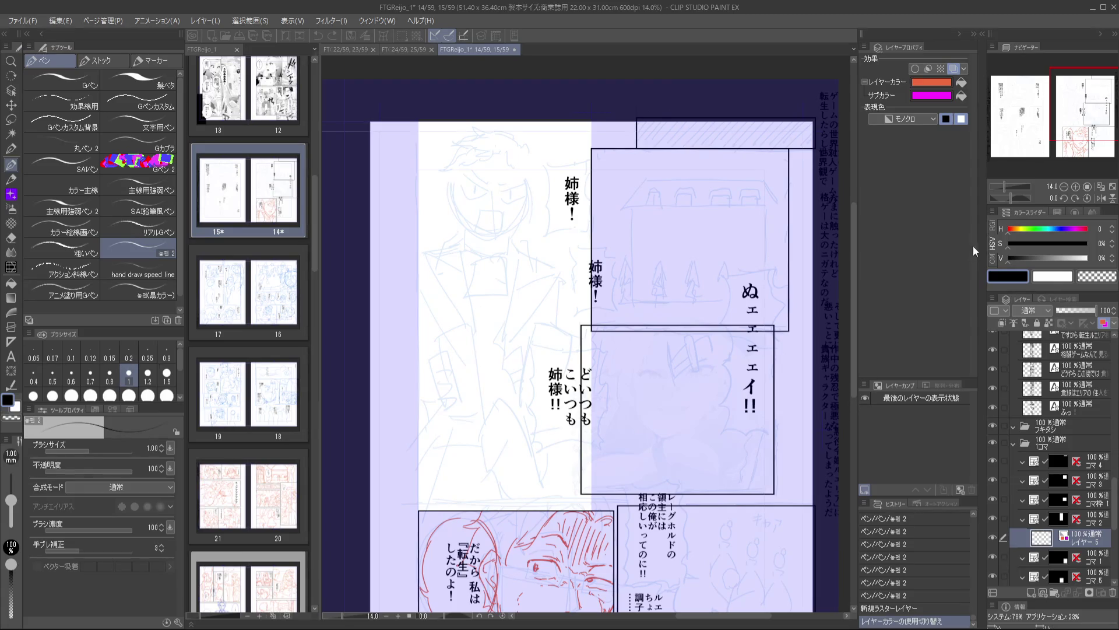
pyautogui.moveTo(512, 459); pyautogui.dragTo(574, 286)
pyautogui.scroll(4, 574, 287)
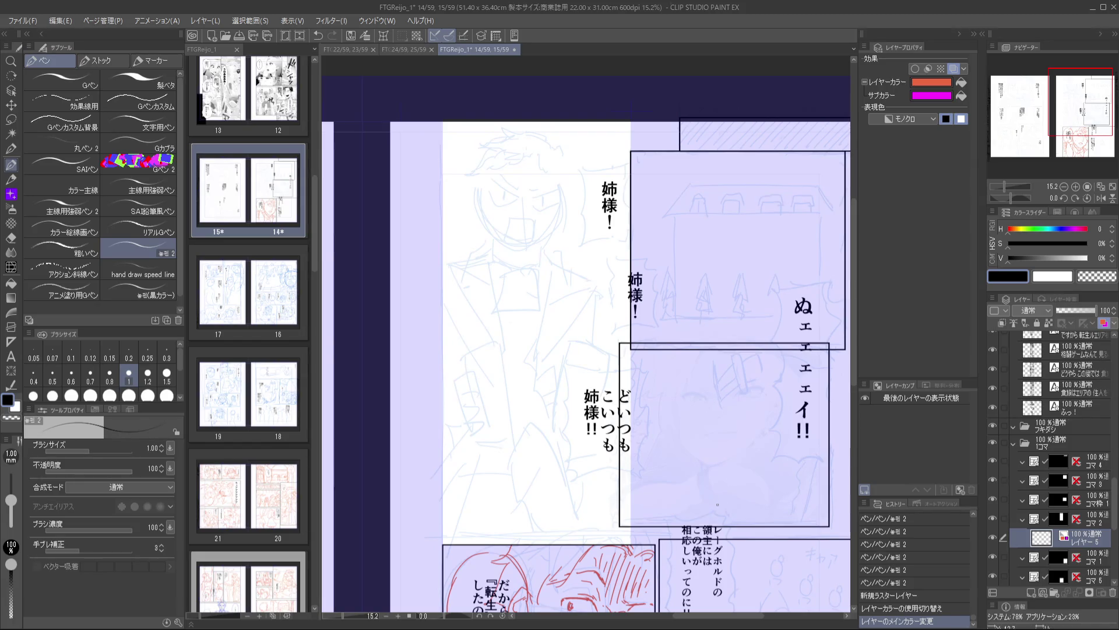
pyautogui.moveTo(716, 487); pyautogui.dragTo(678, 429)
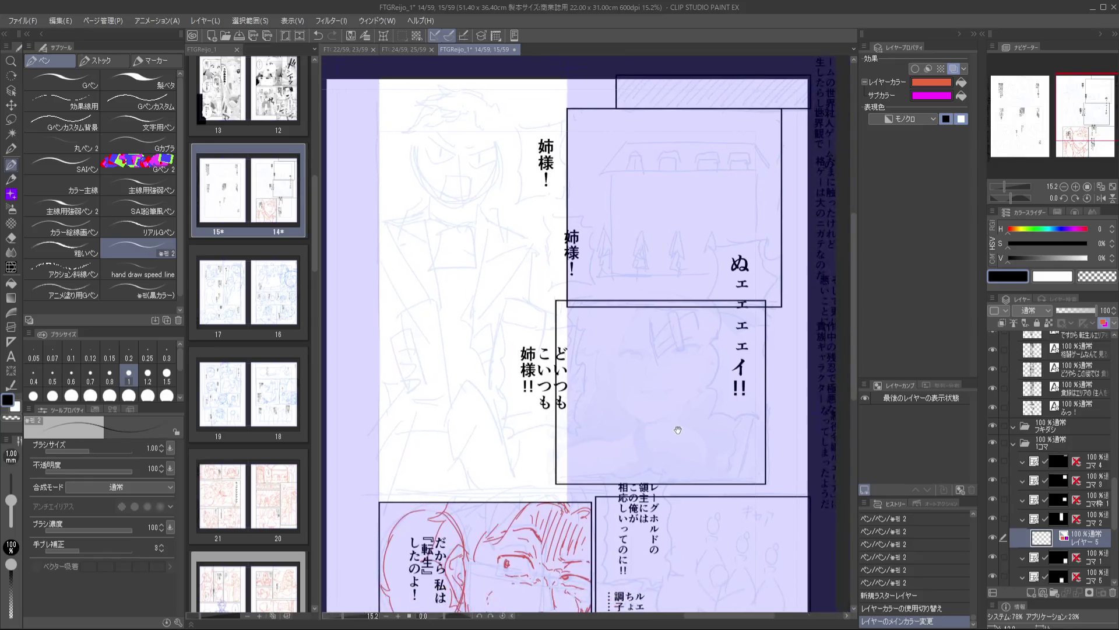
pyautogui.scroll(-4, 1058, 485)
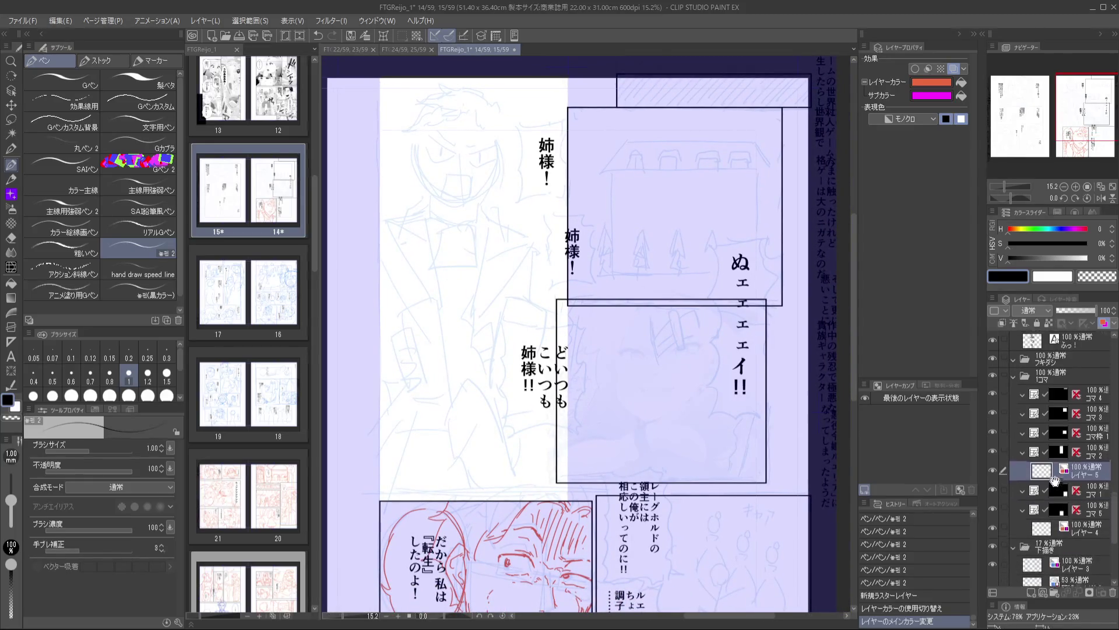
# Step: Create a new layer folder, move the コマ3 panel layer into it, and hide the folder
pyautogui.click(1058, 485)
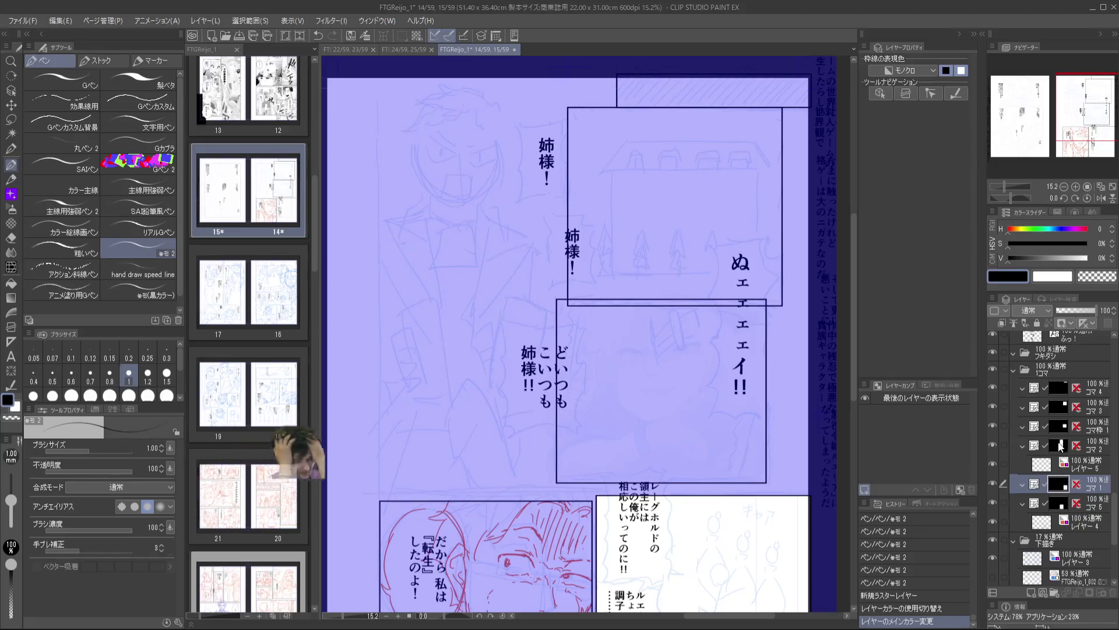
pyautogui.click(1058, 444)
pyautogui.click(1062, 429)
pyautogui.moveTo(731, 461); pyautogui.dragTo(681, 484)
pyautogui.click(1094, 413)
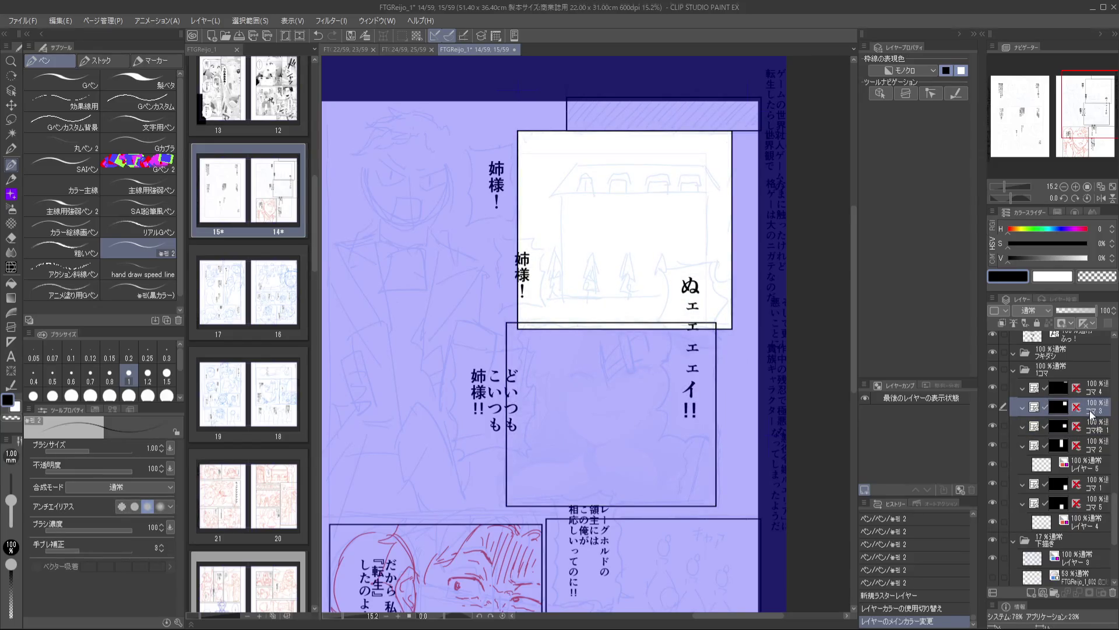
pyautogui.click(1055, 592)
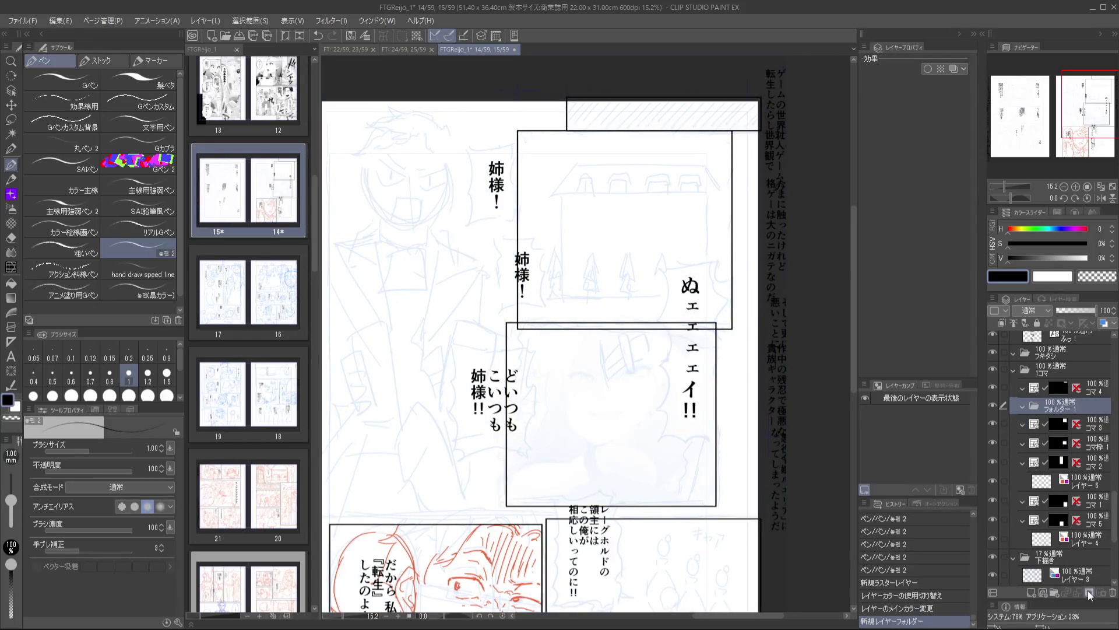
pyautogui.moveTo(1095, 430); pyautogui.dragTo(1057, 409)
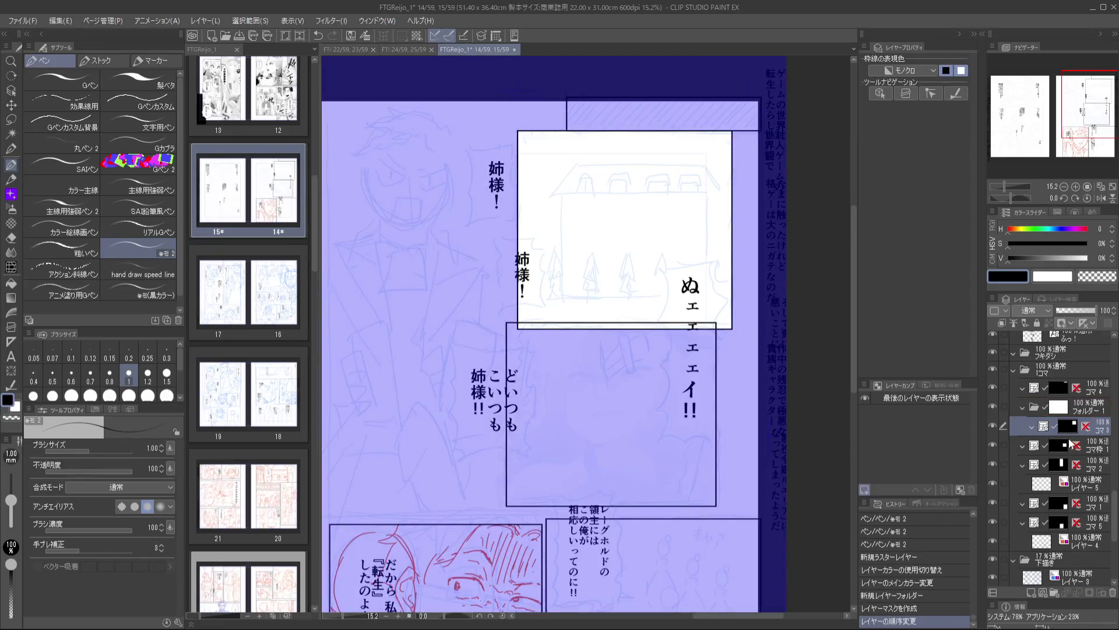
pyautogui.click(993, 406)
# Step: Auto-select the white lower panel area from the コマ枠1 border layer, with the sketch hidden
pyautogui.click(1058, 446)
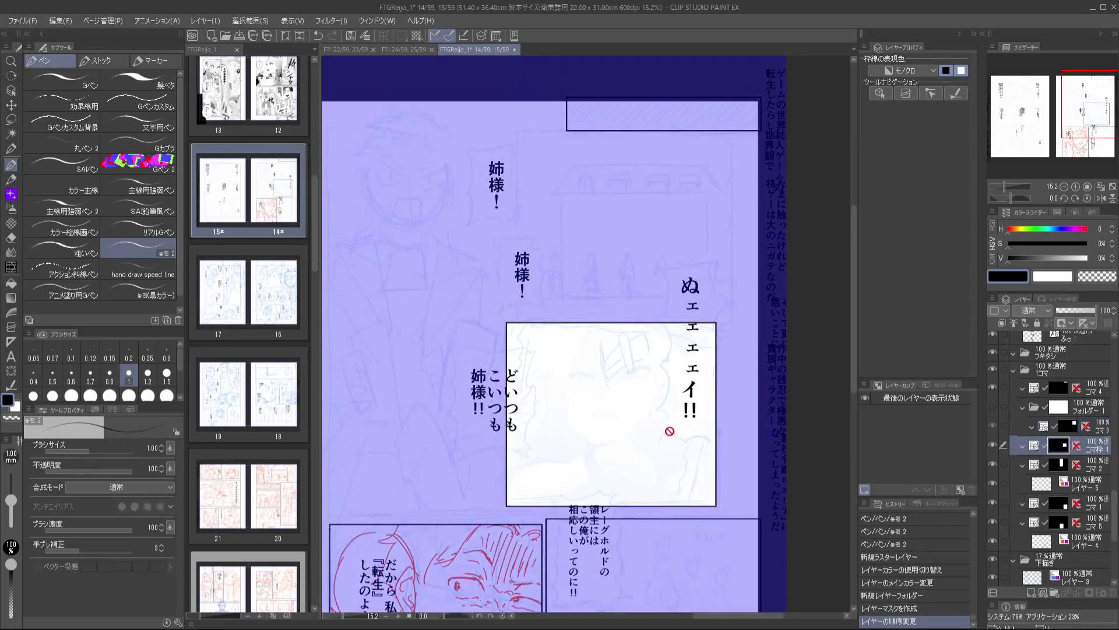
pyautogui.press('w')
pyautogui.click(704, 422)
pyautogui.hotkey('ctrl', 'd')
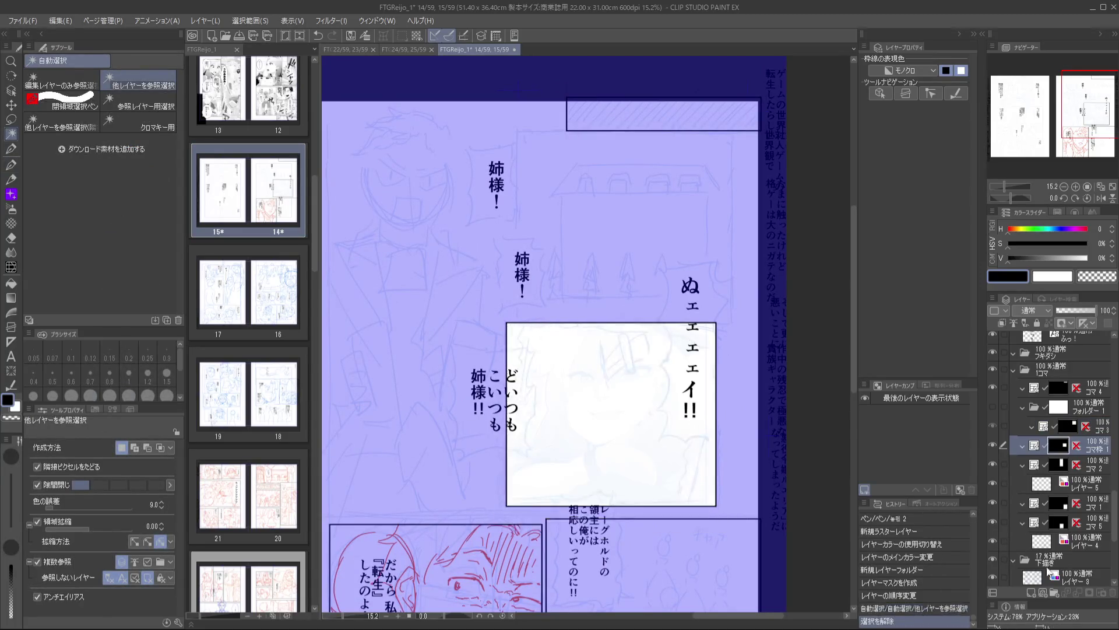
pyautogui.scroll(-1, 1030, 545)
pyautogui.click(992, 537)
pyautogui.click(680, 429)
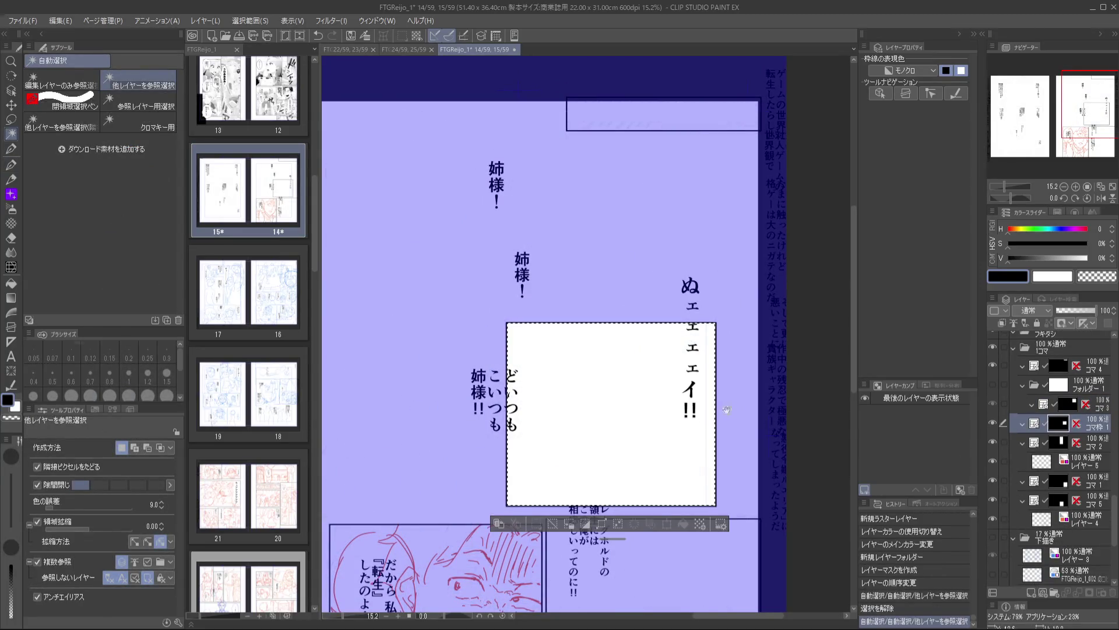
pyautogui.scroll(3, 745, 396)
pyautogui.click(701, 419)
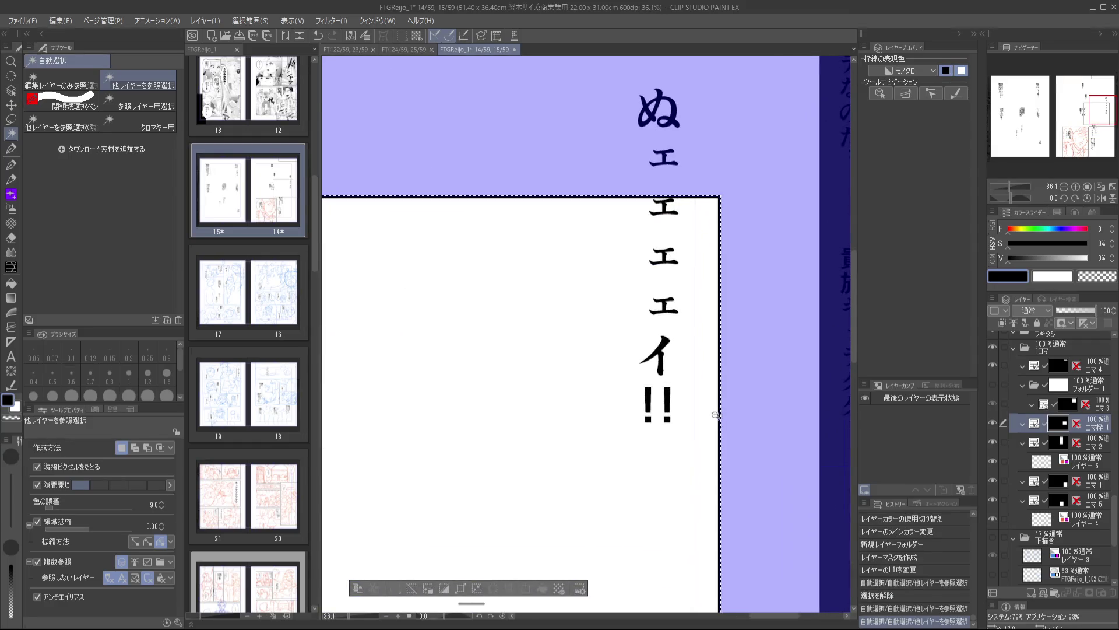
pyautogui.scroll(-1, 701, 419)
pyautogui.scroll(-3, 701, 417)
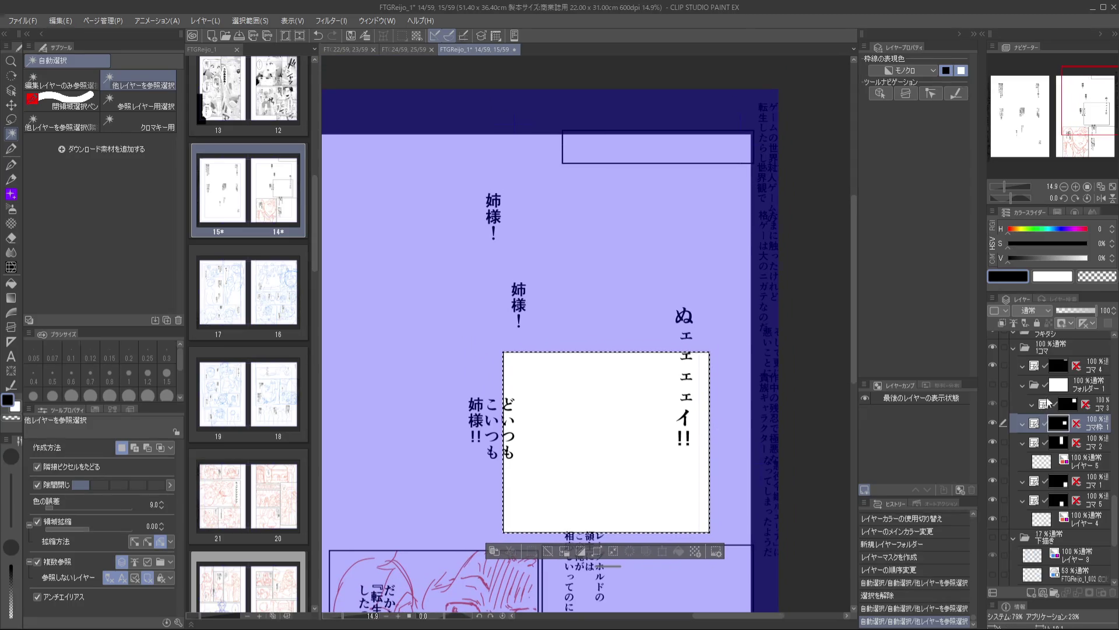
# Step: Show the new folder, delete the selected overlap from its mask, and deselect
pyautogui.click(994, 385)
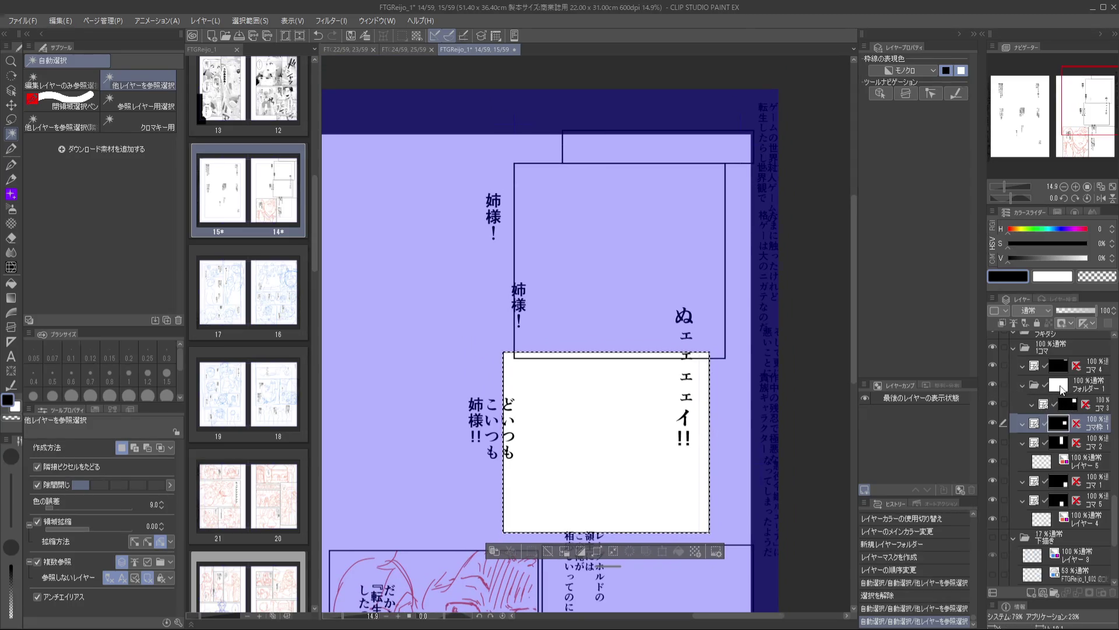
pyautogui.click(1077, 377)
pyautogui.press('Delete')
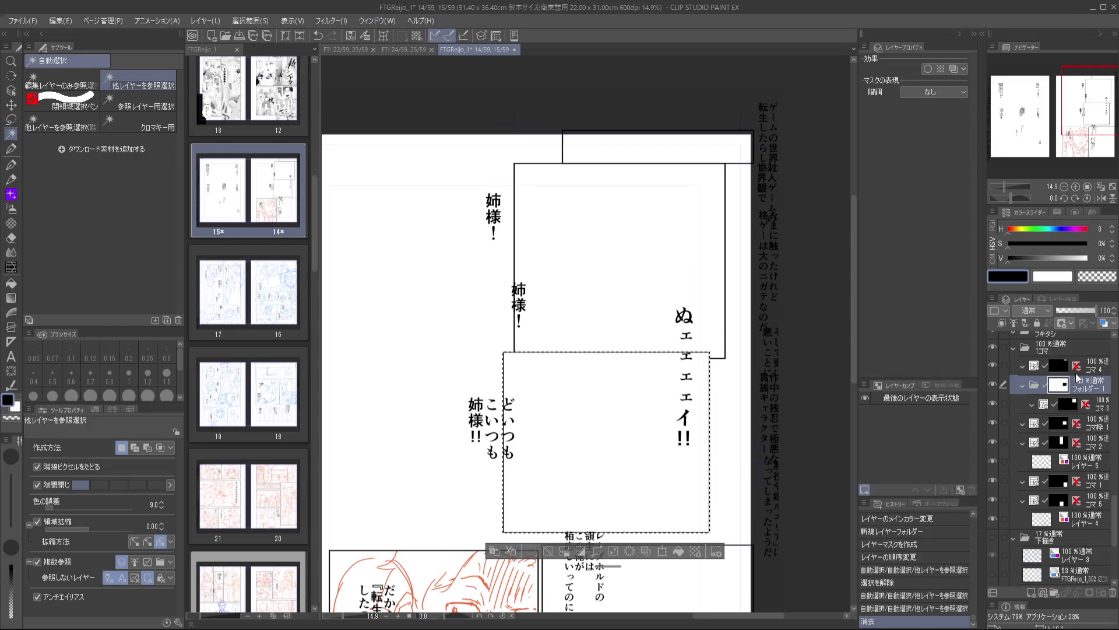
pyautogui.moveTo(627, 374)
pyautogui.mouseDown()
pyautogui.moveTo(675, 392)
pyautogui.moveTo(615, 394)
pyautogui.mouseUp()
pyautogui.hotkey('ctrl', 'd')
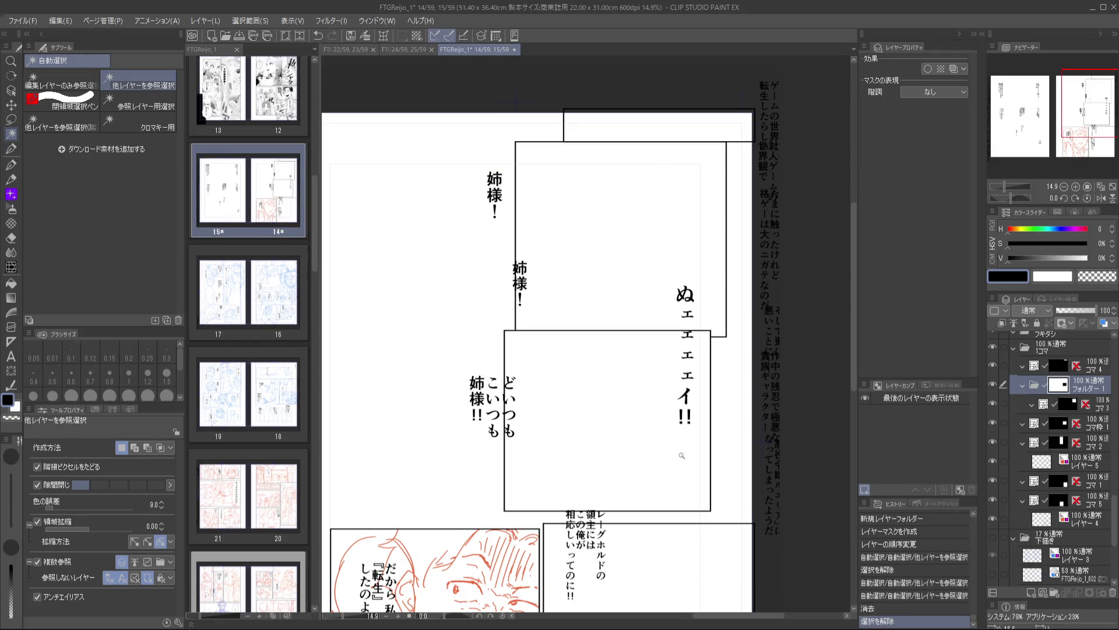
pyautogui.moveTo(706, 412); pyautogui.dragTo(666, 436)
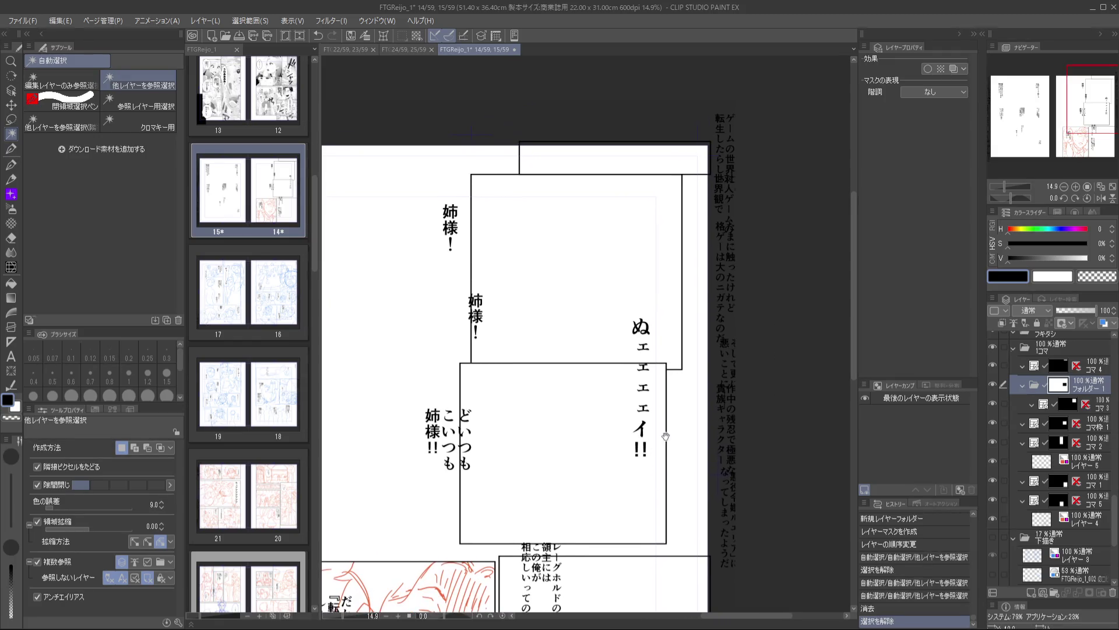
pyautogui.click(1070, 365)
pyautogui.moveTo(638, 291); pyautogui.dragTo(595, 379)
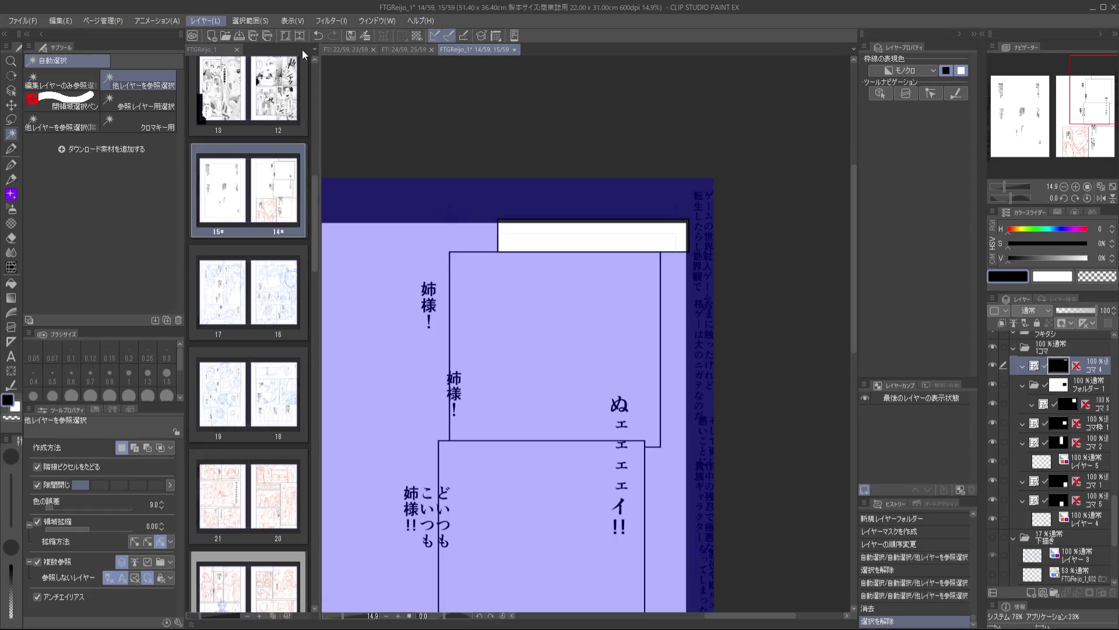
# Step: Add a new raster layer with Layer Color turned on over the page 14–15 spread
pyautogui.click(422, 92)
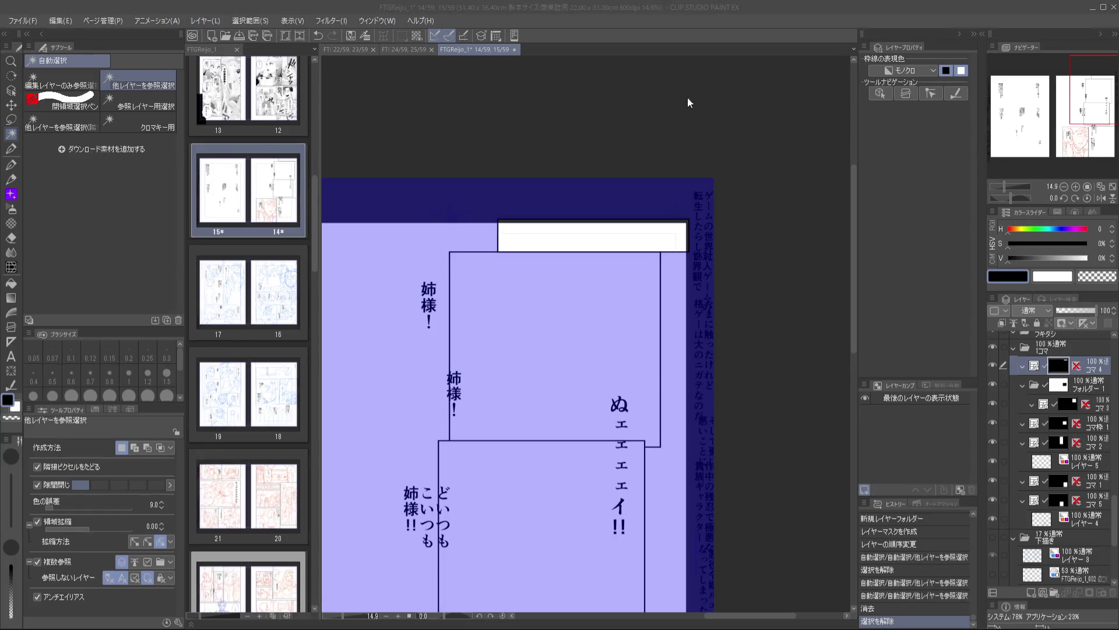
pyautogui.press('F1')
pyautogui.scroll(2, 669, 330)
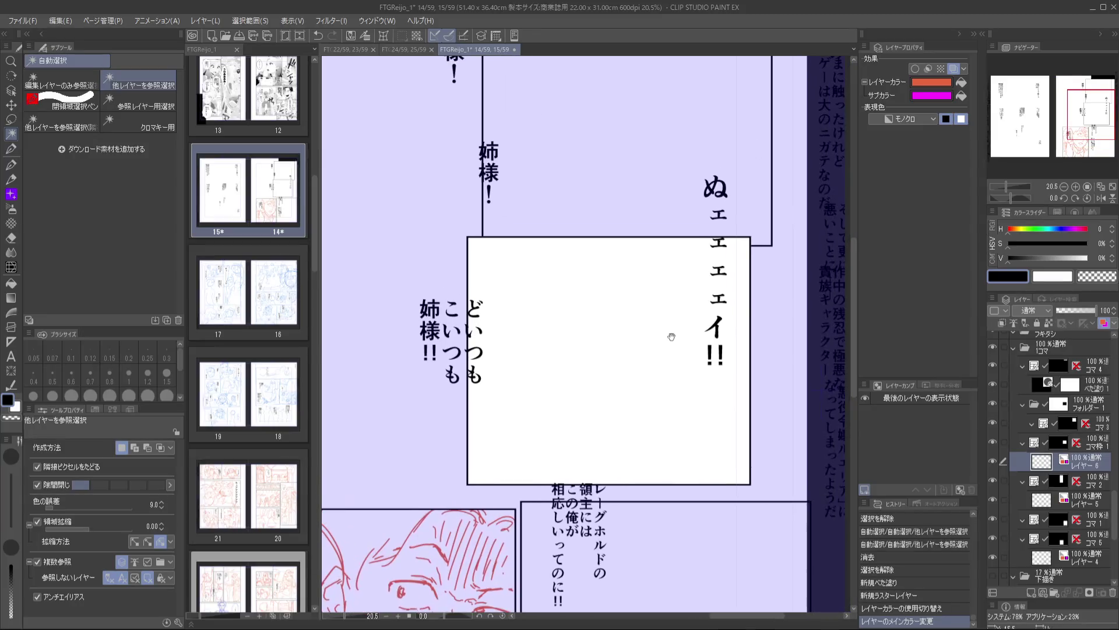
# Step: Zoom in on the centre panel and turn on the 下描き rough sketch layer
pyautogui.moveTo(678, 328)
pyautogui.mouseDown()
pyautogui.moveTo(592, 344)
pyautogui.moveTo(657, 338)
pyautogui.moveTo(680, 317)
pyautogui.moveTo(719, 322)
pyautogui.mouseUp()
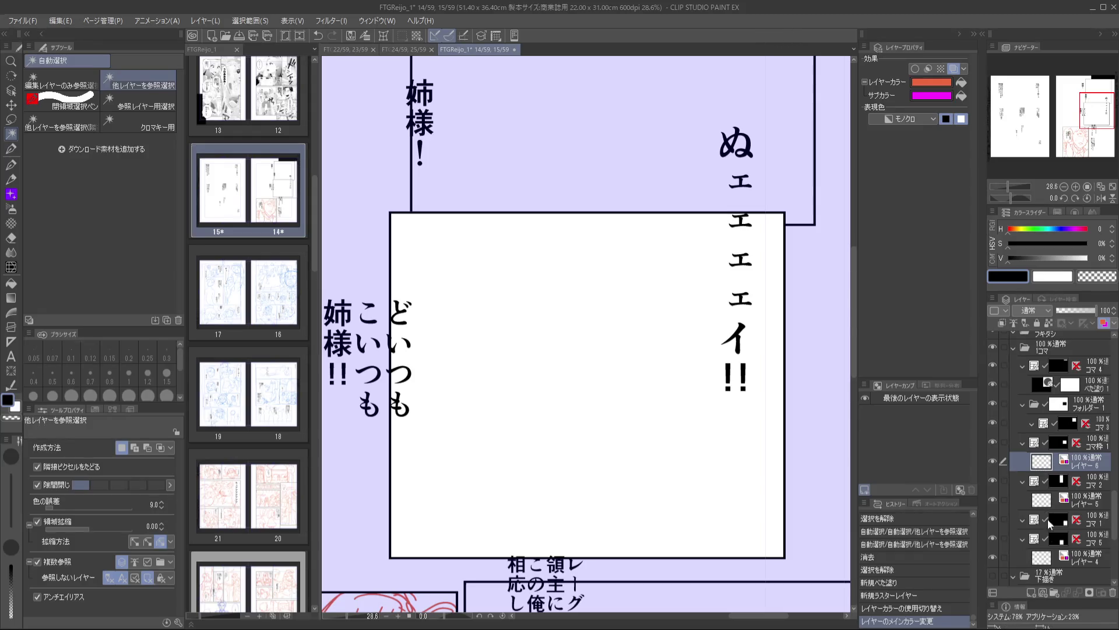
pyautogui.click(993, 575)
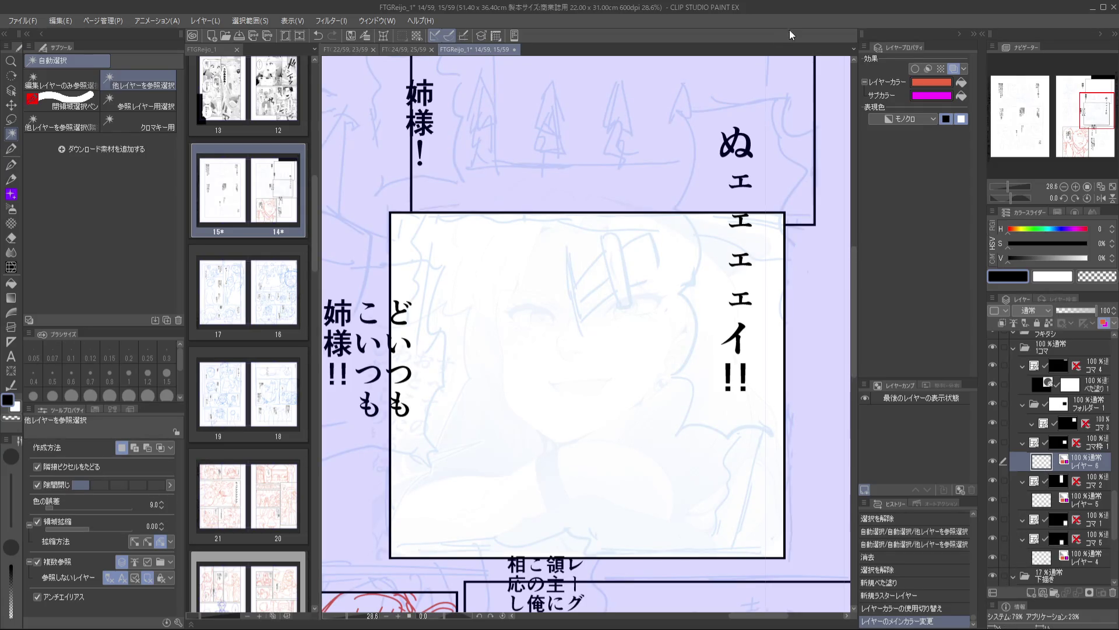
pyautogui.scroll(-2, 619, 327)
# Step: Draw the first red arm strokes down the centre panel, trimming their lower ends
pyautogui.press('p')
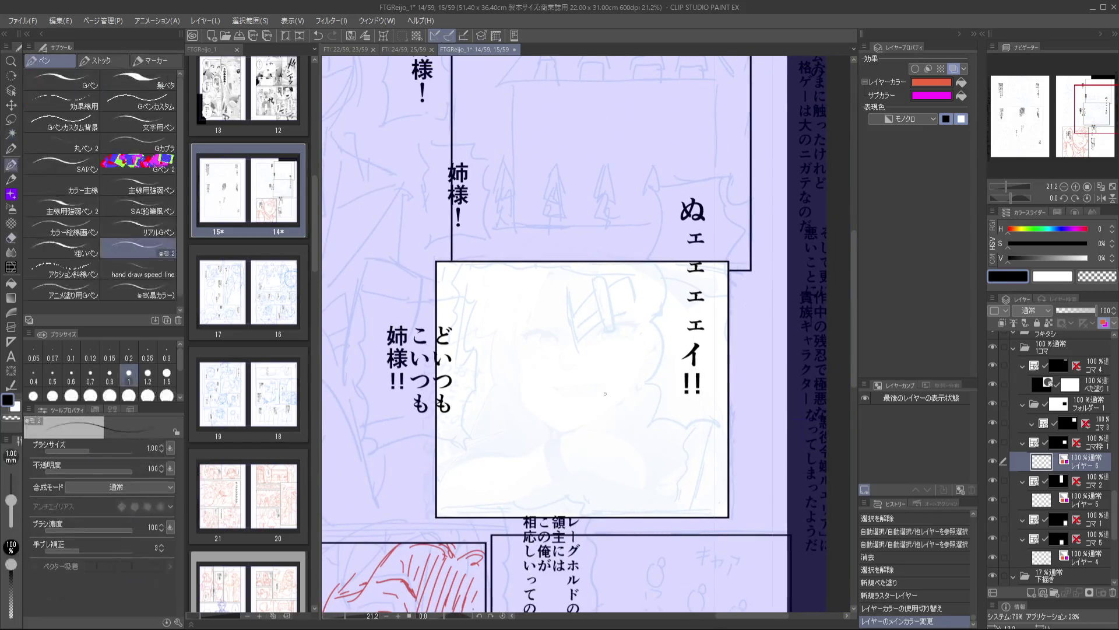
pyautogui.moveTo(574, 264)
pyautogui.mouseDown()
pyautogui.moveTo(579, 402)
pyautogui.moveTo(589, 303)
pyautogui.moveTo(580, 407)
pyautogui.mouseUp()
pyautogui.press('e')
pyautogui.moveTo(583, 350)
pyautogui.mouseDown()
pyautogui.moveTo(571, 429)
pyautogui.moveTo(575, 324)
pyautogui.moveTo(563, 454)
pyautogui.mouseUp()
pyautogui.press('p')
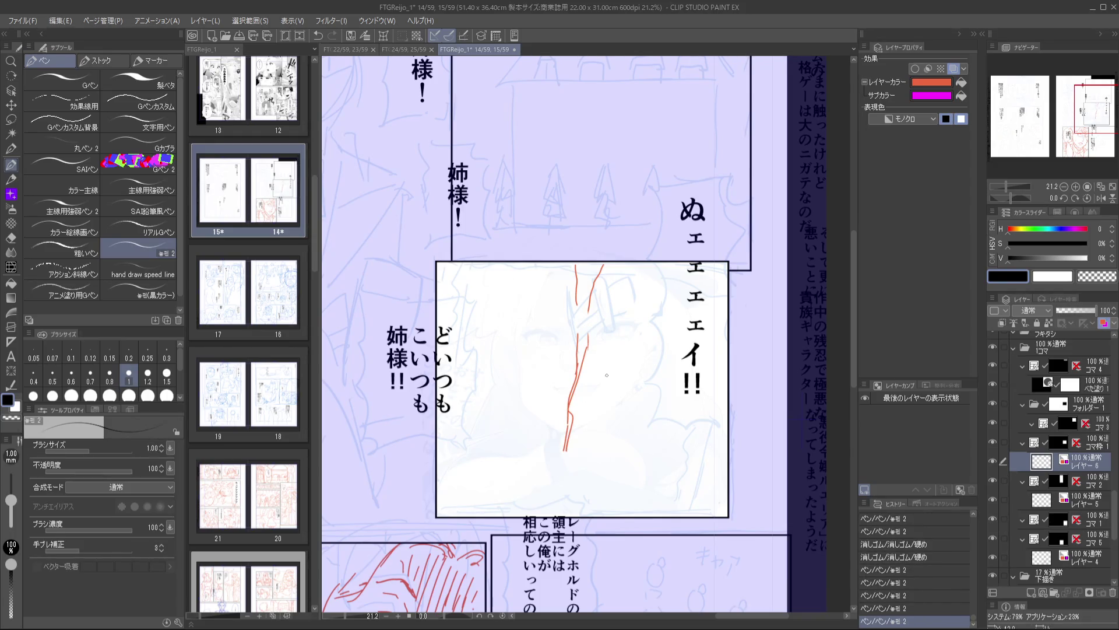
pyautogui.moveTo(563, 457); pyautogui.dragTo(584, 434)
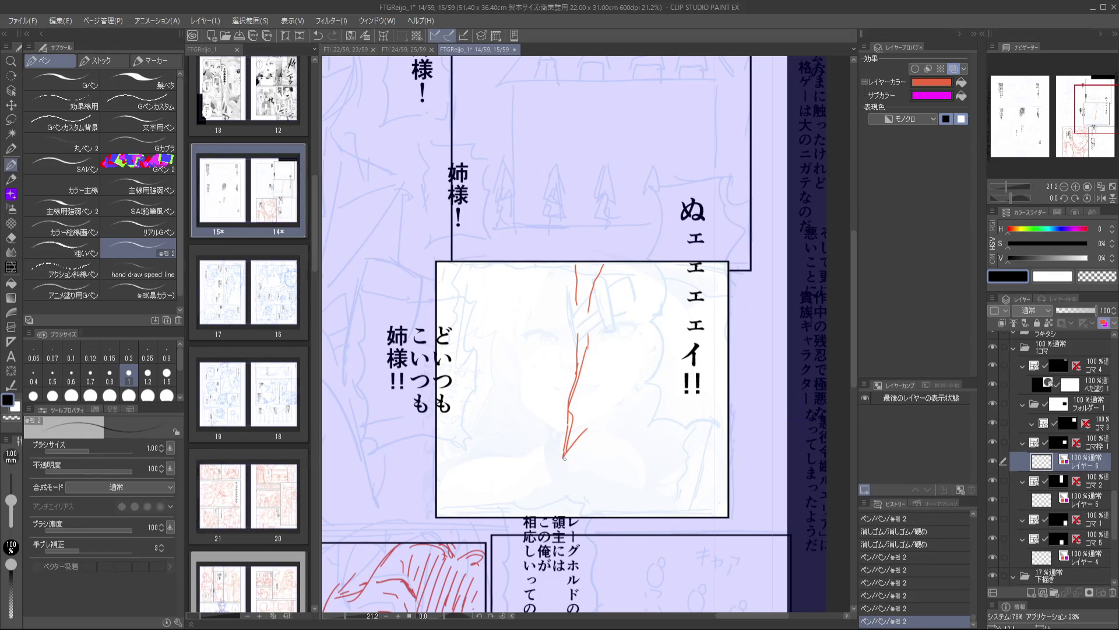
pyautogui.moveTo(560, 475)
pyautogui.mouseDown()
pyautogui.moveTo(590, 441)
pyautogui.moveTo(565, 467)
pyautogui.moveTo(585, 463)
pyautogui.moveTo(582, 452)
pyautogui.moveTo(584, 477)
pyautogui.mouseUp()
pyautogui.hotkey('ctrl', 'z')
pyautogui.hotkey('ctrl', 'z')
pyautogui.press('e')
pyautogui.press('p')
pyautogui.hotkey('ctrl', 'z')
pyautogui.hotkey('ctrl', 'z')
# Step: Draw a long vertical red arm line and arched finger strokes for the hand
pyautogui.moveTo(588, 415); pyautogui.dragTo(585, 478)
pyautogui.moveTo(587, 429)
pyautogui.mouseDown()
pyautogui.moveTo(594, 416)
pyautogui.moveTo(593, 465)
pyautogui.moveTo(607, 464)
pyautogui.mouseUp()
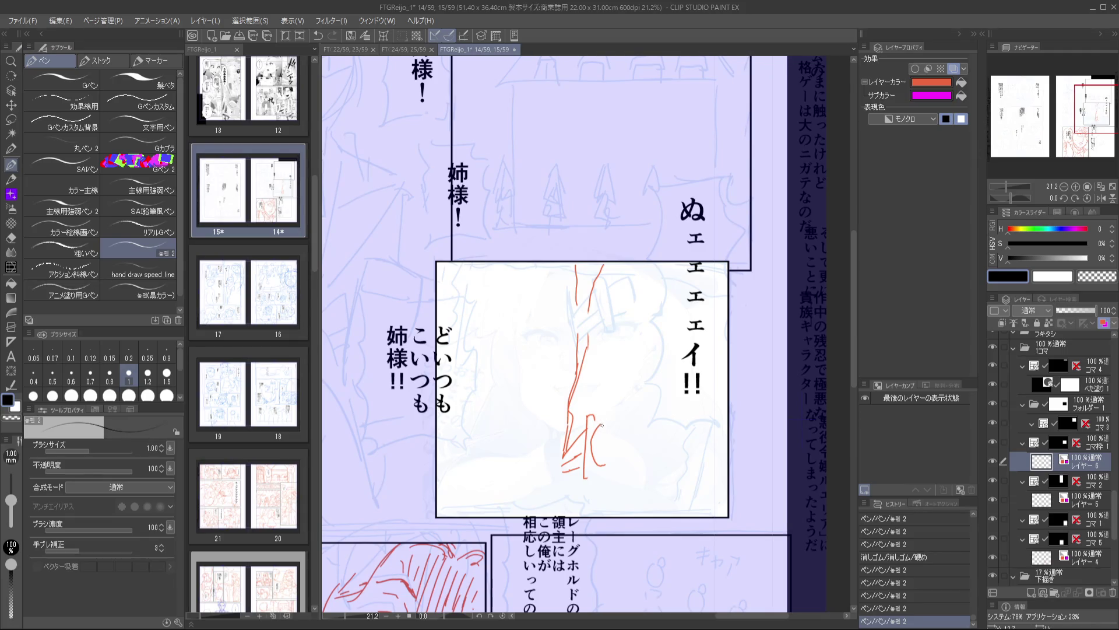
pyautogui.hotkey('ctrl', 'z')
pyautogui.moveTo(593, 444)
pyautogui.mouseDown()
pyautogui.moveTo(604, 468)
pyautogui.moveTo(606, 442)
pyautogui.moveTo(618, 465)
pyautogui.moveTo(623, 434)
pyautogui.moveTo(633, 463)
pyautogui.mouseUp()
pyautogui.press('e')
pyautogui.press('p')
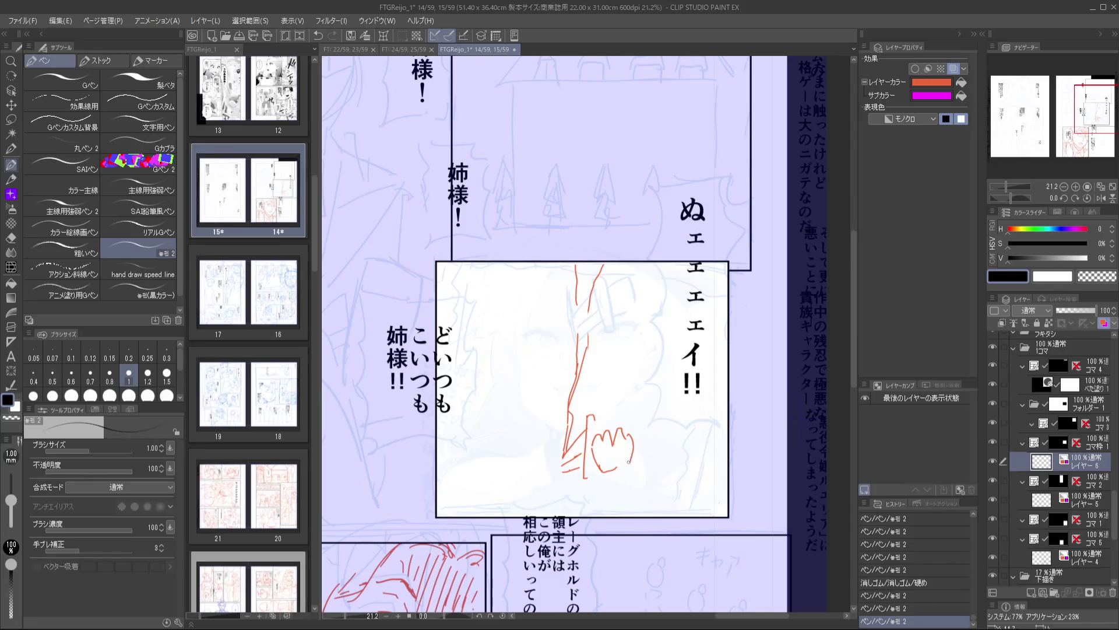
pyautogui.moveTo(603, 415)
pyautogui.mouseDown()
pyautogui.moveTo(592, 427)
pyautogui.moveTo(626, 411)
pyautogui.moveTo(612, 464)
pyautogui.moveTo(606, 443)
pyautogui.moveTo(588, 467)
pyautogui.moveTo(601, 441)
pyautogui.moveTo(593, 459)
pyautogui.mouseUp()
pyautogui.press('e')
pyautogui.press('p')
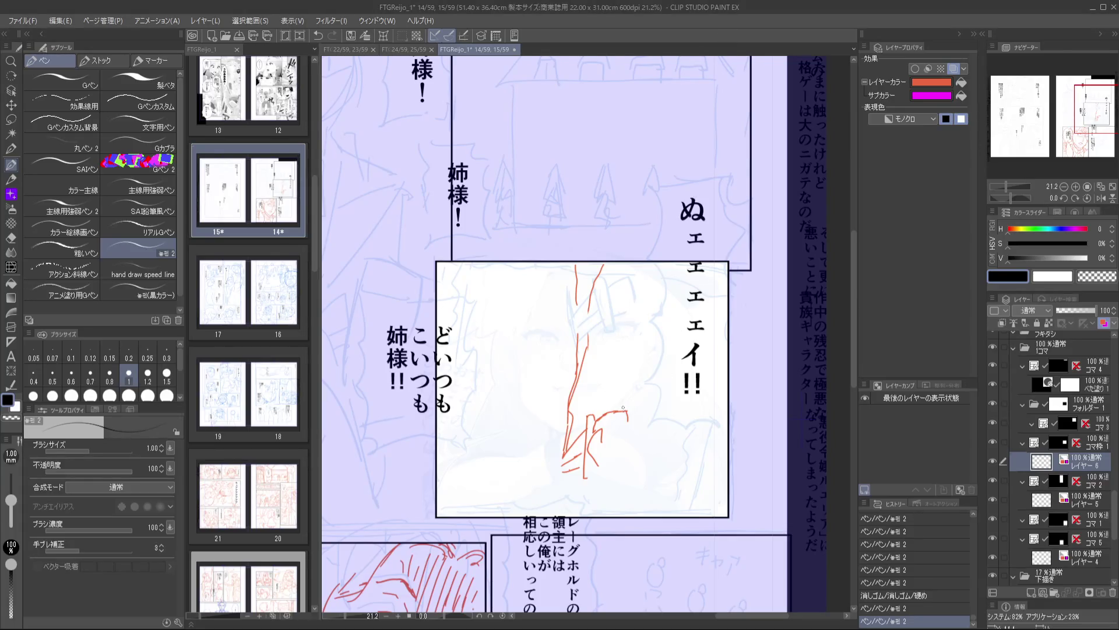
# Step: Erase the lower part of the red hand strokes
pyautogui.press('e')
pyautogui.moveTo(624, 411)
pyautogui.mouseDown()
pyautogui.moveTo(580, 437)
pyautogui.moveTo(594, 449)
pyautogui.moveTo(608, 440)
pyautogui.moveTo(591, 450)
pyautogui.moveTo(601, 452)
pyautogui.moveTo(612, 415)
pyautogui.moveTo(610, 452)
pyautogui.moveTo(616, 440)
pyautogui.moveTo(591, 463)
pyautogui.moveTo(638, 461)
pyautogui.mouseUp()
# Step: Redraw the red finger lines of the fist and reshape the sleeve's lower edge
pyautogui.press('p')
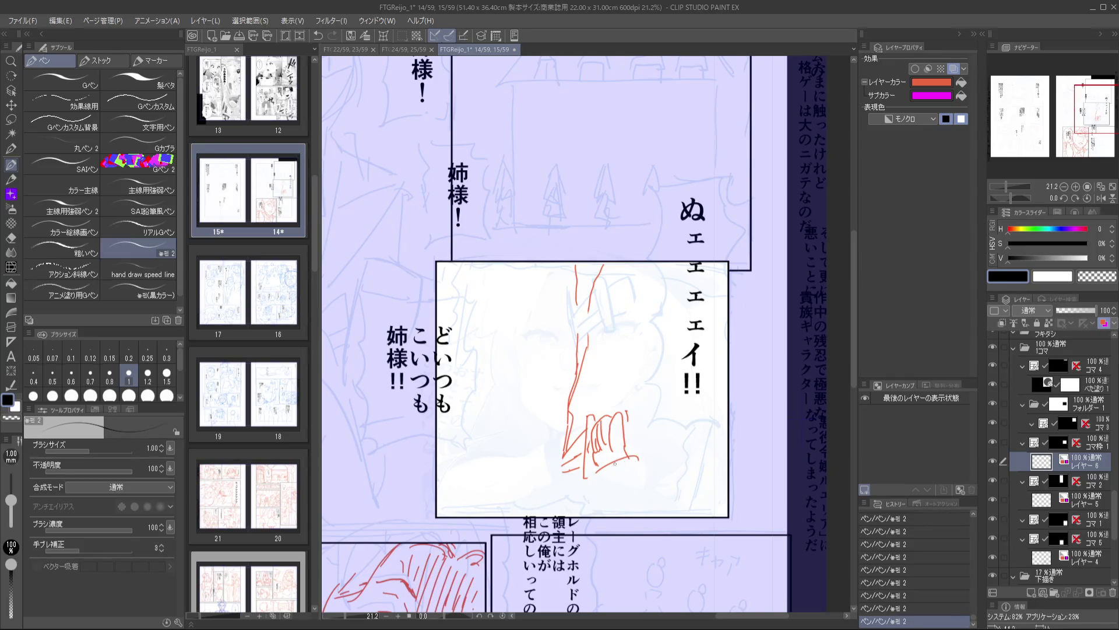
pyautogui.hotkey('ctrl', 'z')
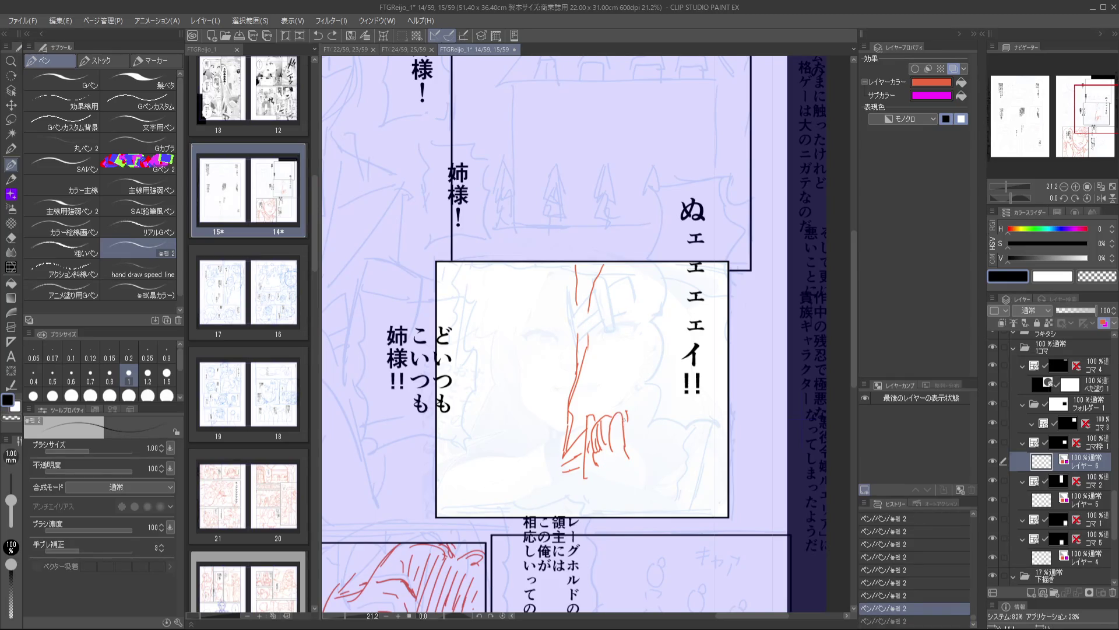
pyautogui.moveTo(623, 416)
pyautogui.mouseDown()
pyautogui.moveTo(607, 413)
pyautogui.moveTo(633, 431)
pyautogui.moveTo(622, 453)
pyautogui.moveTo(584, 477)
pyautogui.moveTo(560, 475)
pyautogui.mouseUp()
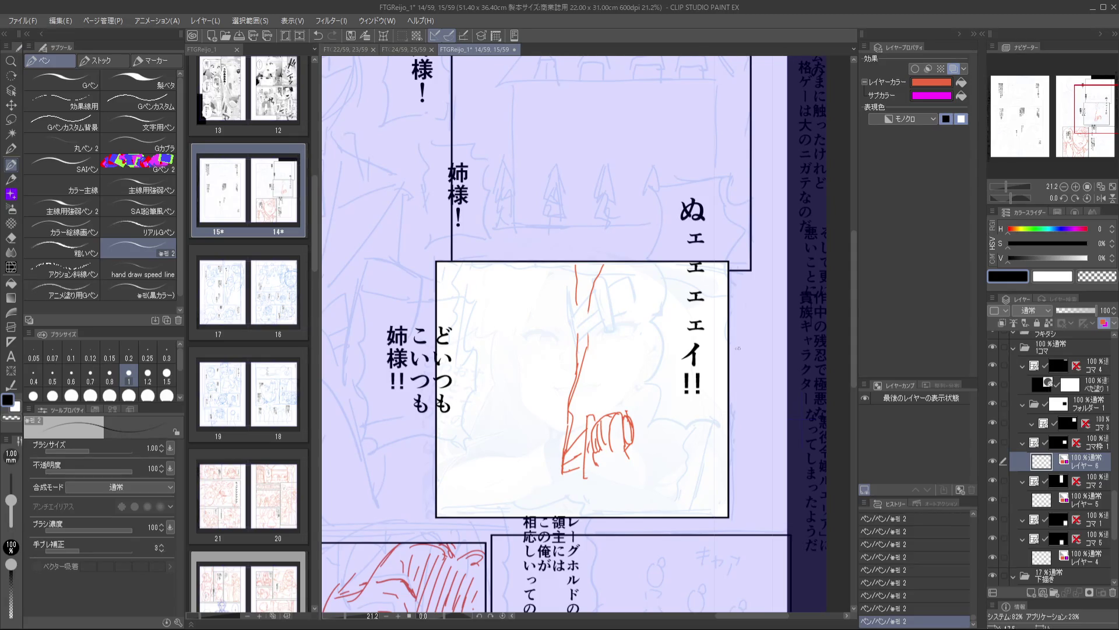
pyautogui.moveTo(629, 447)
pyautogui.mouseDown()
pyautogui.moveTo(651, 476)
pyautogui.moveTo(600, 466)
pyautogui.moveTo(618, 502)
pyautogui.moveTo(656, 479)
pyautogui.moveTo(690, 516)
pyautogui.mouseUp()
pyautogui.hotkey('ctrl', 'z')
pyautogui.hotkey('ctrl', 'z')
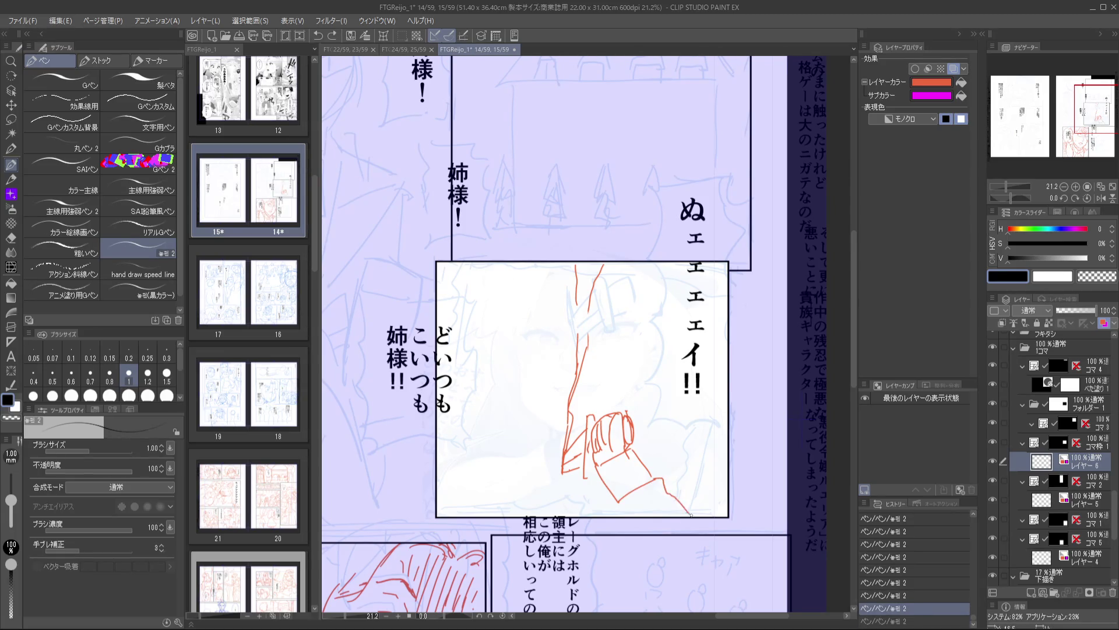
pyautogui.moveTo(618, 502); pyautogui.dragTo(632, 512)
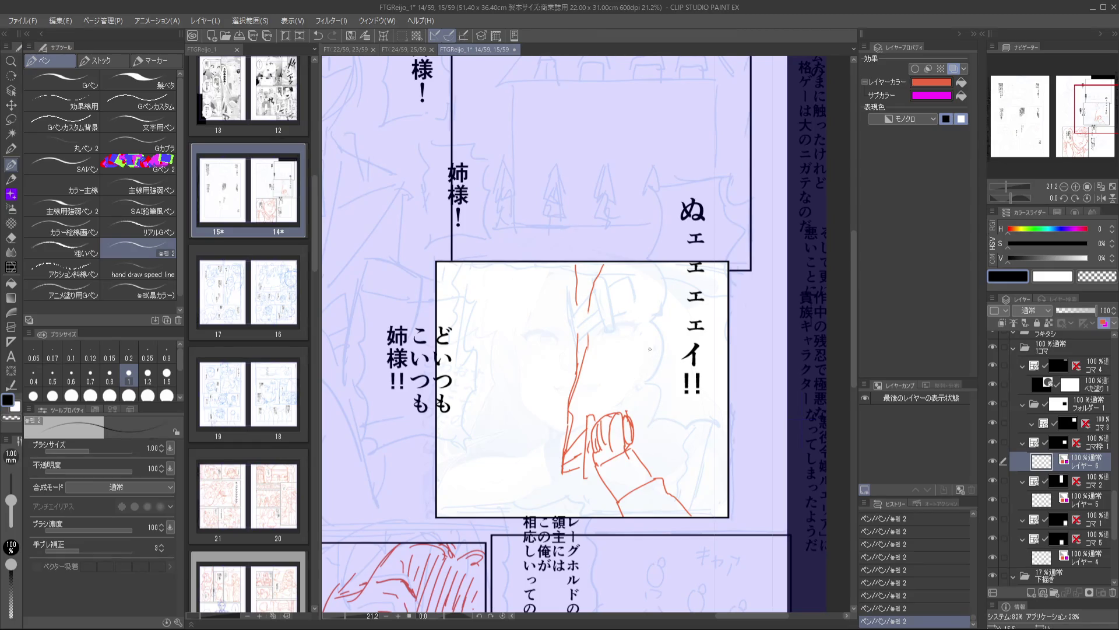
pyautogui.scroll(-2, 651, 351)
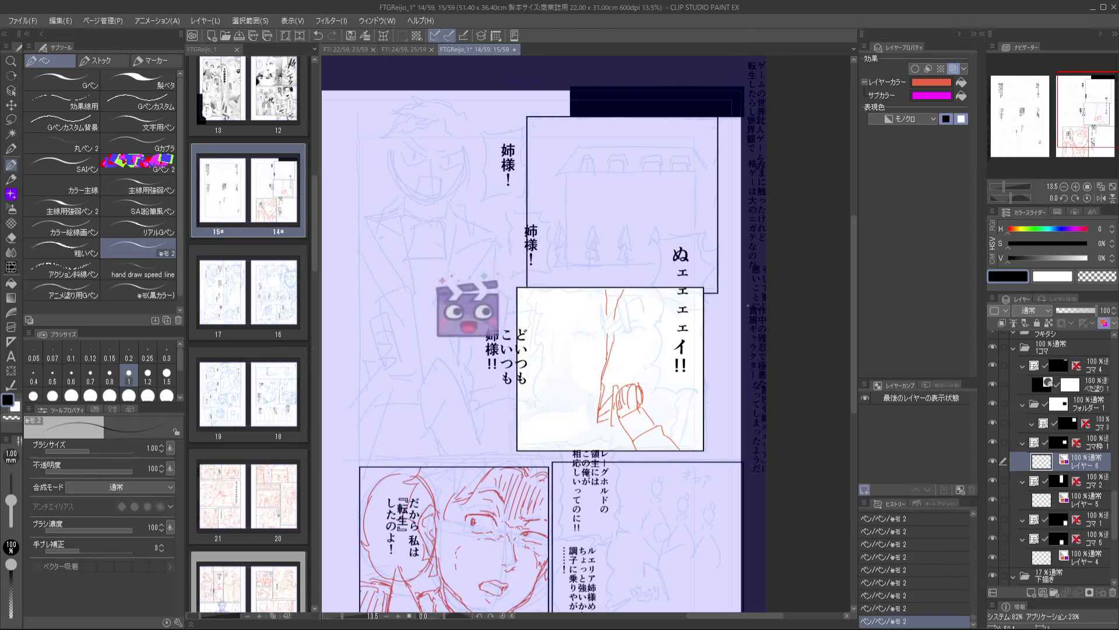
# Step: Add one more red stroke to the hand, then make レイヤー 5 the drawing layer
pyautogui.moveTo(689, 446); pyautogui.dragTo(686, 404)
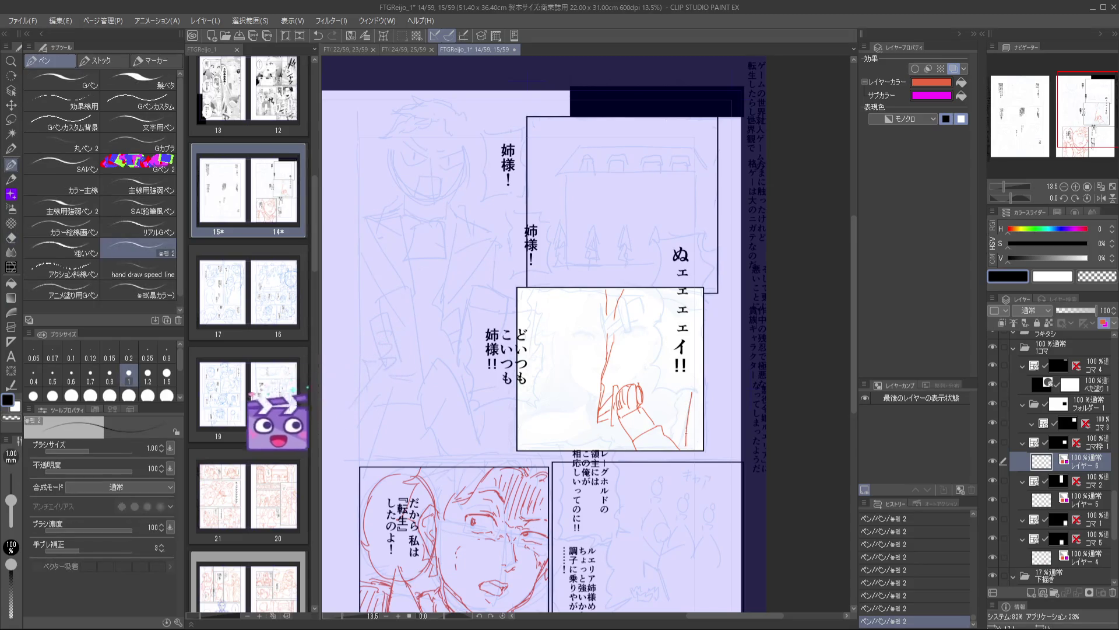
pyautogui.moveTo(543, 411); pyautogui.dragTo(590, 456)
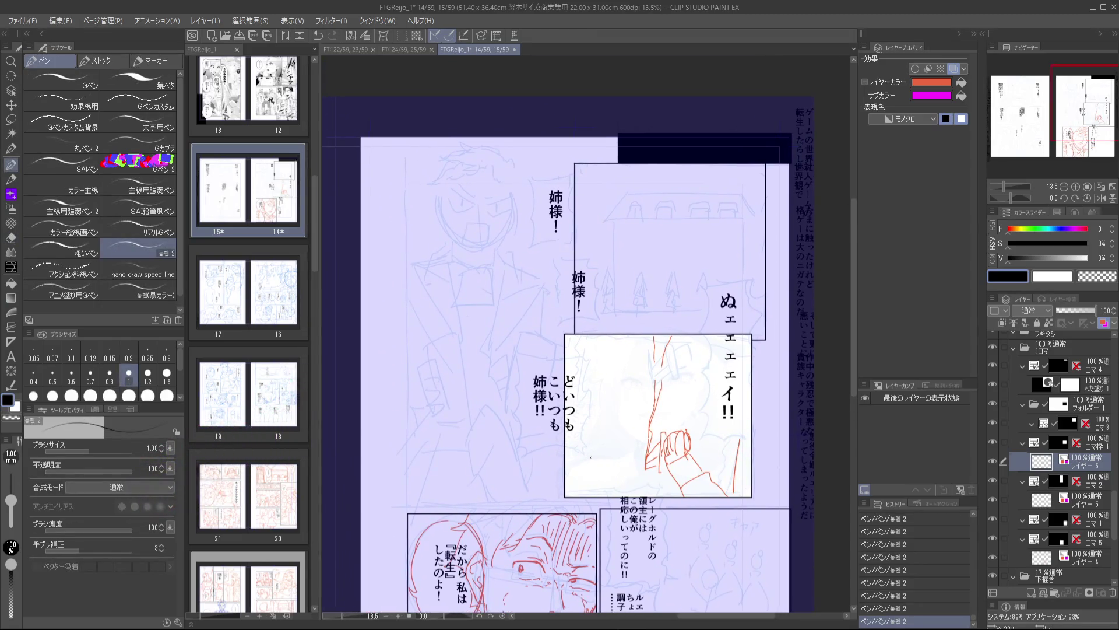
pyautogui.click(1045, 502)
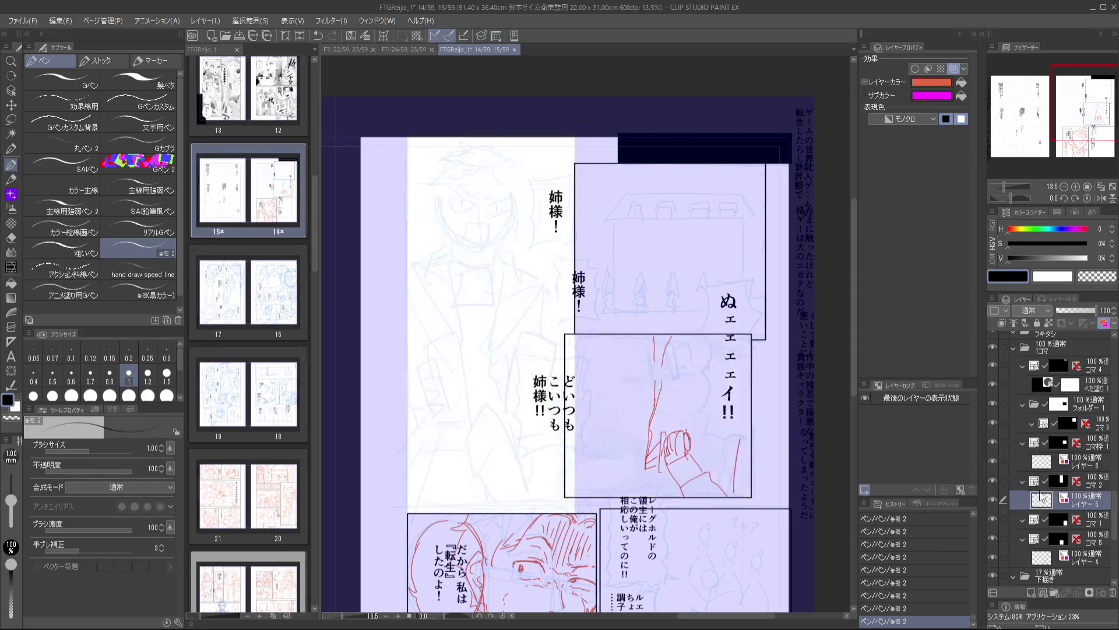
# Step: Draw a red vertical centre line down the shouting face, redoing it until it fits
pyautogui.scroll(3, 501, 206)
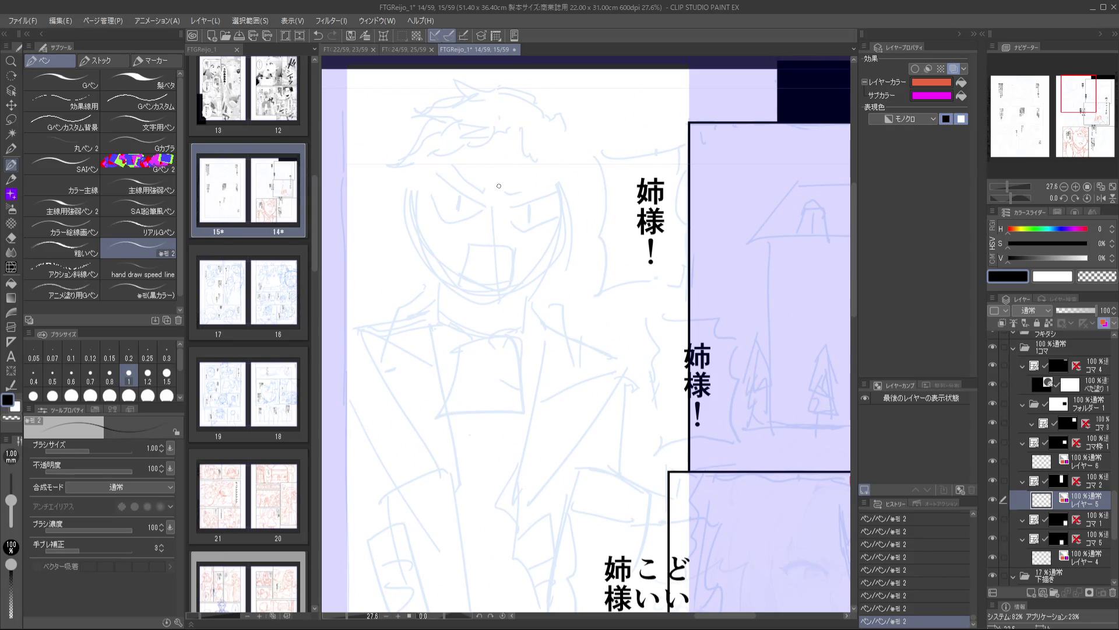
pyautogui.moveTo(497, 197); pyautogui.dragTo(491, 282)
pyautogui.hotkey('ctrl', 'z')
pyautogui.moveTo(505, 149); pyautogui.dragTo(488, 291)
pyautogui.hotkey('ctrl', 'z')
pyautogui.moveTo(501, 147); pyautogui.dragTo(491, 294)
pyautogui.hotkey('ctrl', 'z')
pyautogui.moveTo(502, 147); pyautogui.dragTo(489, 295)
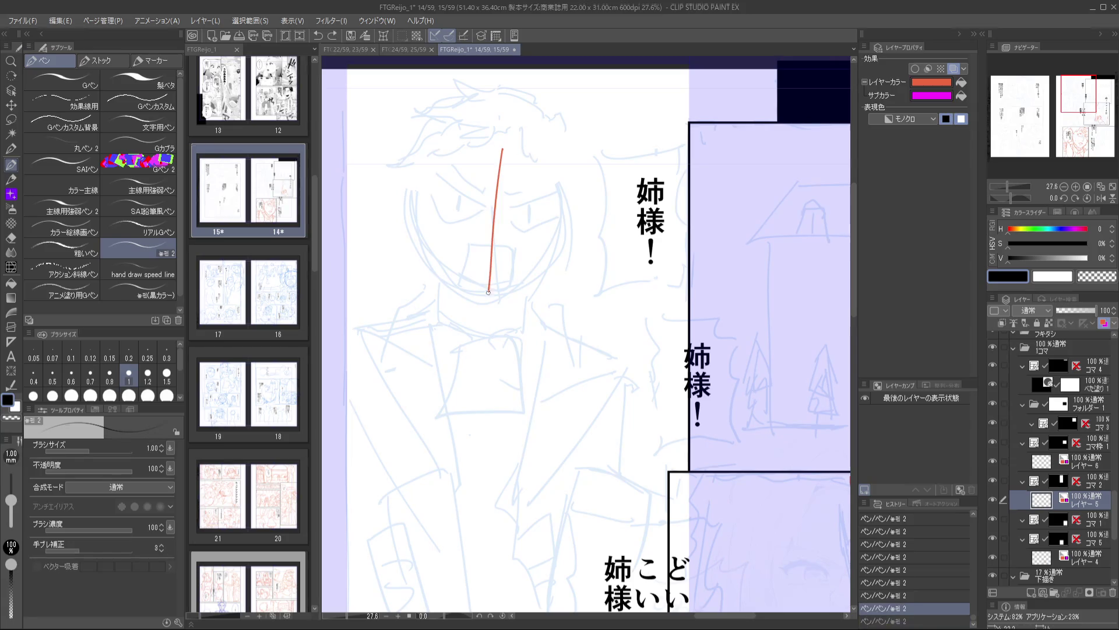
pyautogui.moveTo(483, 130)
pyautogui.mouseDown()
pyautogui.moveTo(481, 233)
pyautogui.moveTo(463, 229)
pyautogui.moveTo(437, 262)
pyautogui.mouseUp()
pyautogui.scroll(1, 482, 248)
# Step: Sketch red arcs along the top of the spiky hair and close a strand tip
pyautogui.moveTo(515, 177)
pyautogui.mouseDown()
pyautogui.moveTo(577, 186)
pyautogui.moveTo(575, 177)
pyautogui.moveTo(611, 211)
pyautogui.mouseUp()
pyautogui.hotkey('ctrl', 'z')
pyautogui.moveTo(577, 178); pyautogui.dragTo(627, 208)
pyautogui.moveTo(521, 177)
pyautogui.mouseDown()
pyautogui.moveTo(560, 182)
pyautogui.moveTo(519, 178)
pyautogui.moveTo(508, 197)
pyautogui.moveTo(437, 224)
pyautogui.moveTo(482, 220)
pyautogui.moveTo(413, 289)
pyautogui.mouseUp()
pyautogui.hotkey('ctrl', 'z')
pyautogui.moveTo(414, 289)
pyautogui.mouseDown()
pyautogui.moveTo(460, 280)
pyautogui.moveTo(473, 406)
pyautogui.moveTo(493, 437)
pyautogui.mouseUp()
# Step: Draw the red jaw contour on both sides and a short line under the eye
pyautogui.moveTo(471, 395)
pyautogui.mouseDown()
pyautogui.moveTo(514, 456)
pyautogui.moveTo(554, 471)
pyautogui.moveTo(631, 405)
pyautogui.mouseUp()
pyautogui.moveTo(648, 351); pyautogui.dragTo(623, 419)
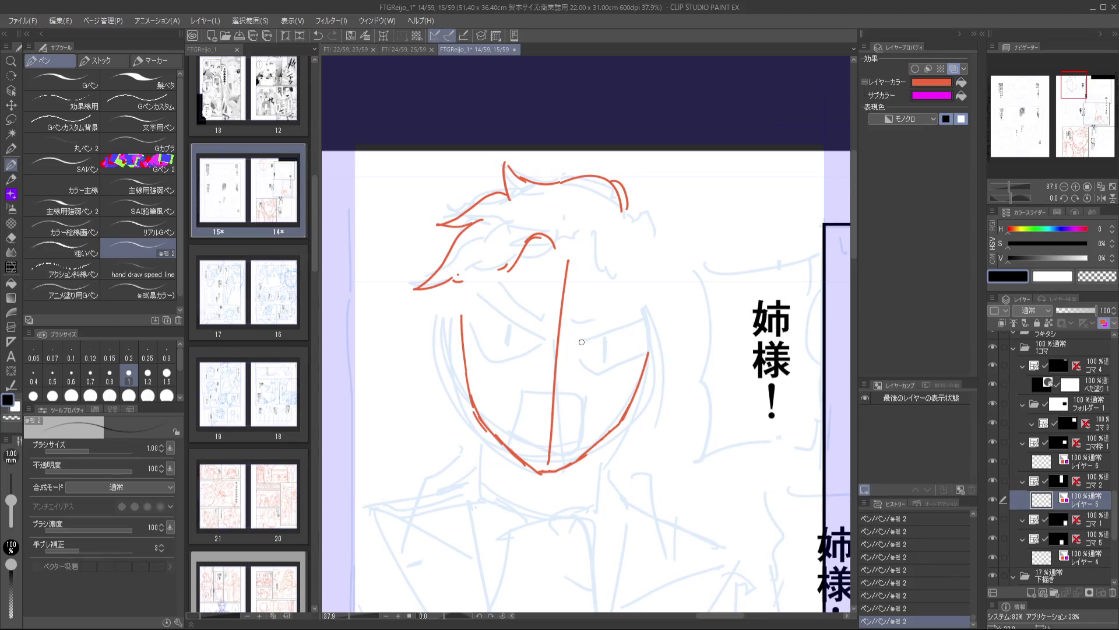
pyautogui.moveTo(589, 346); pyautogui.dragTo(625, 338)
pyautogui.hotkey('ctrl', 'z')
pyautogui.moveTo(589, 363)
pyautogui.mouseDown()
pyautogui.moveTo(634, 340)
pyautogui.moveTo(580, 344)
pyautogui.moveTo(620, 341)
pyautogui.mouseUp()
pyautogui.hotkey('ctrl', 'z')
# Step: Extend a red hair stroke on the shouting character's head toward the left
pyautogui.press('e')
pyautogui.press('p')
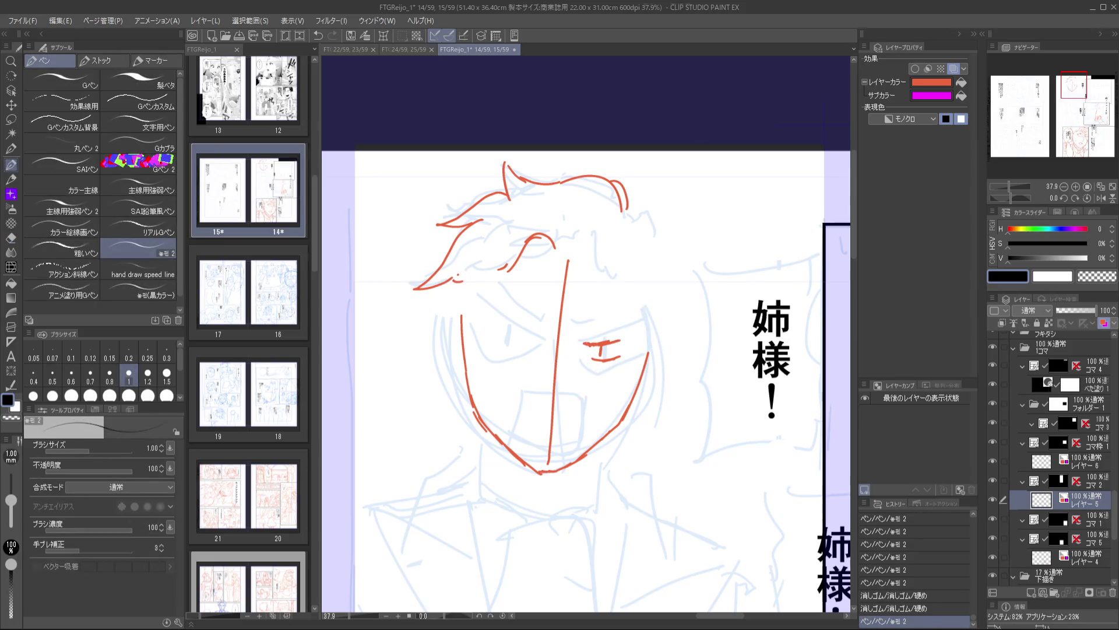
pyautogui.moveTo(436, 223); pyautogui.dragTo(479, 219)
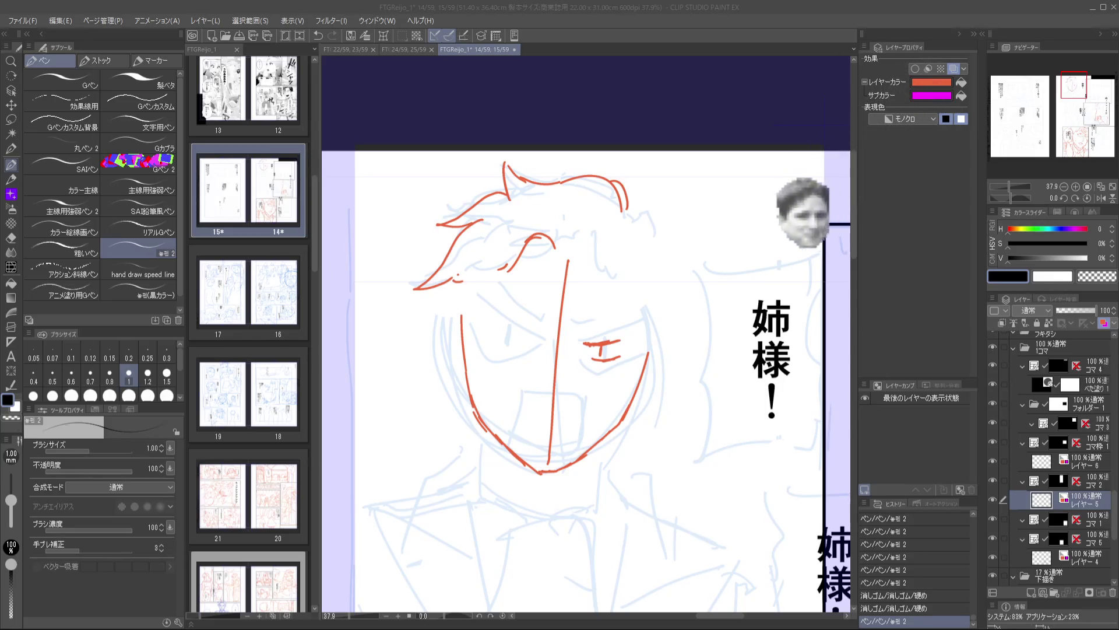
# Step: Rework the red eye strokes, extending the eye curve and trimming the right-eye lines
pyautogui.scroll(2, 583, 201)
pyautogui.press('e')
pyautogui.click(588, 212)
pyautogui.press('p')
pyautogui.moveTo(567, 204)
pyautogui.mouseDown()
pyautogui.moveTo(586, 219)
pyautogui.moveTo(566, 211)
pyautogui.moveTo(580, 217)
pyautogui.moveTo(588, 272)
pyautogui.moveTo(553, 236)
pyautogui.mouseUp()
pyautogui.press('e')
pyautogui.press('p')
pyautogui.moveTo(516, 276); pyautogui.dragTo(511, 278)
pyautogui.moveTo(497, 281)
pyautogui.mouseDown()
pyautogui.moveTo(443, 307)
pyautogui.moveTo(469, 392)
pyautogui.mouseUp()
pyautogui.moveTo(622, 362); pyautogui.dragTo(698, 350)
pyautogui.press('e')
pyautogui.press('p')
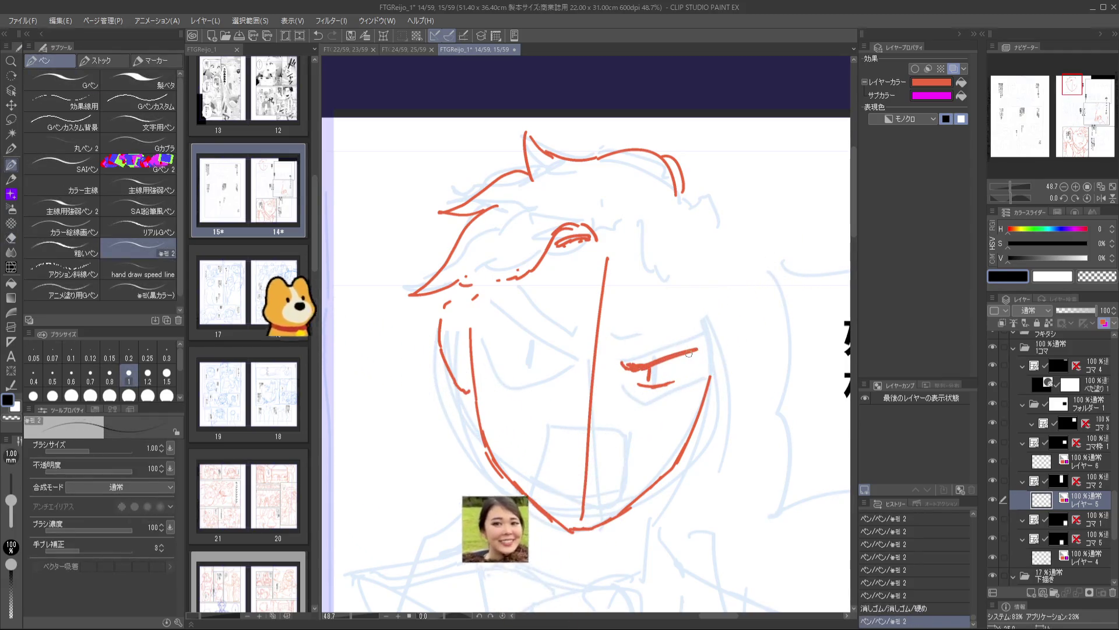
pyautogui.press('e')
pyautogui.moveTo(656, 382)
pyautogui.mouseDown()
pyautogui.moveTo(676, 376)
pyautogui.moveTo(670, 384)
pyautogui.mouseUp()
pyautogui.press('p')
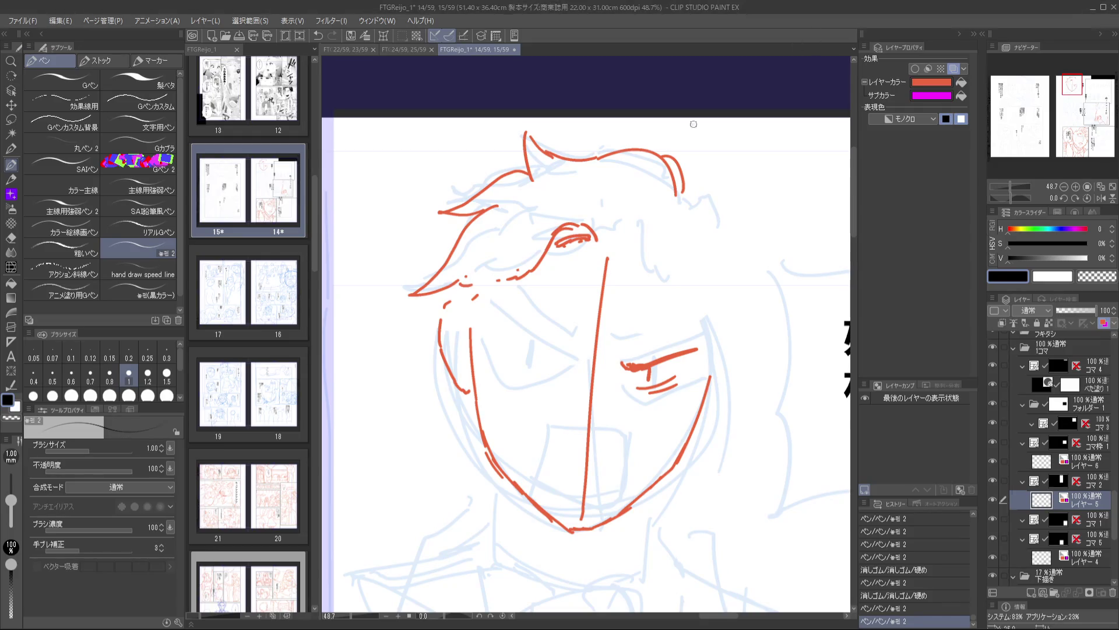
# Step: Redraw the diagonal brow strokes above the eyes and trim their ends
pyautogui.moveTo(491, 306); pyautogui.dragTo(572, 355)
pyautogui.press('e')
pyautogui.moveTo(492, 306)
pyautogui.mouseDown()
pyautogui.moveTo(536, 330)
pyautogui.moveTo(491, 326)
pyautogui.moveTo(535, 367)
pyautogui.moveTo(548, 370)
pyautogui.moveTo(537, 356)
pyautogui.moveTo(569, 352)
pyautogui.mouseUp()
pyautogui.press('p')
pyautogui.press('e')
pyautogui.press('p')
pyautogui.hotkey('ctrl', 'z')
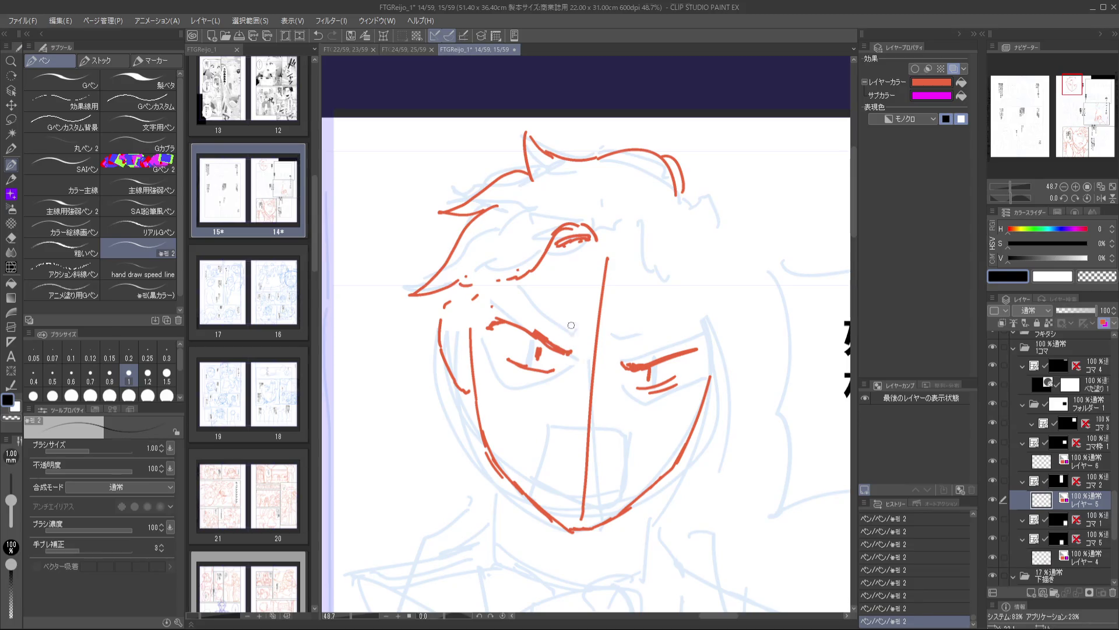
pyautogui.moveTo(520, 284)
pyautogui.mouseDown()
pyautogui.moveTo(573, 339)
pyautogui.moveTo(623, 342)
pyautogui.moveTo(670, 322)
pyautogui.mouseUp()
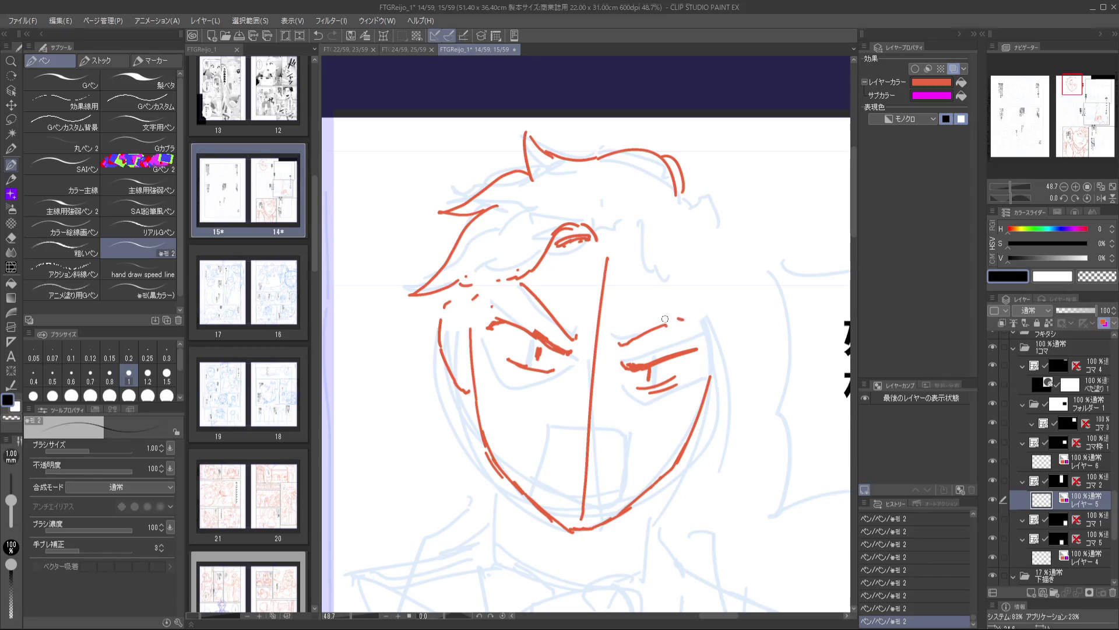
pyautogui.press('e')
pyautogui.moveTo(533, 295); pyautogui.dragTo(522, 290)
pyautogui.click(522, 289)
pyautogui.press('e')
pyautogui.click(592, 403)
pyautogui.press('p')
# Step: Add two short red strokes for the nose and trim their tops
pyautogui.moveTo(603, 381)
pyautogui.mouseDown()
pyautogui.moveTo(601, 415)
pyautogui.moveTo(582, 433)
pyautogui.moveTo(599, 432)
pyautogui.moveTo(586, 441)
pyautogui.moveTo(586, 490)
pyautogui.mouseUp()
pyautogui.press('e')
pyautogui.click(586, 448)
pyautogui.press('p')
pyautogui.press('e')
pyautogui.press('p')
# Step: Draw a wide-open shouting mouth with lip and teeth lines, then clean up beside the right eye
pyautogui.moveTo(558, 451)
pyautogui.mouseDown()
pyautogui.moveTo(621, 444)
pyautogui.moveTo(618, 495)
pyautogui.mouseUp()
pyautogui.hotkey('ctrl', 'z')
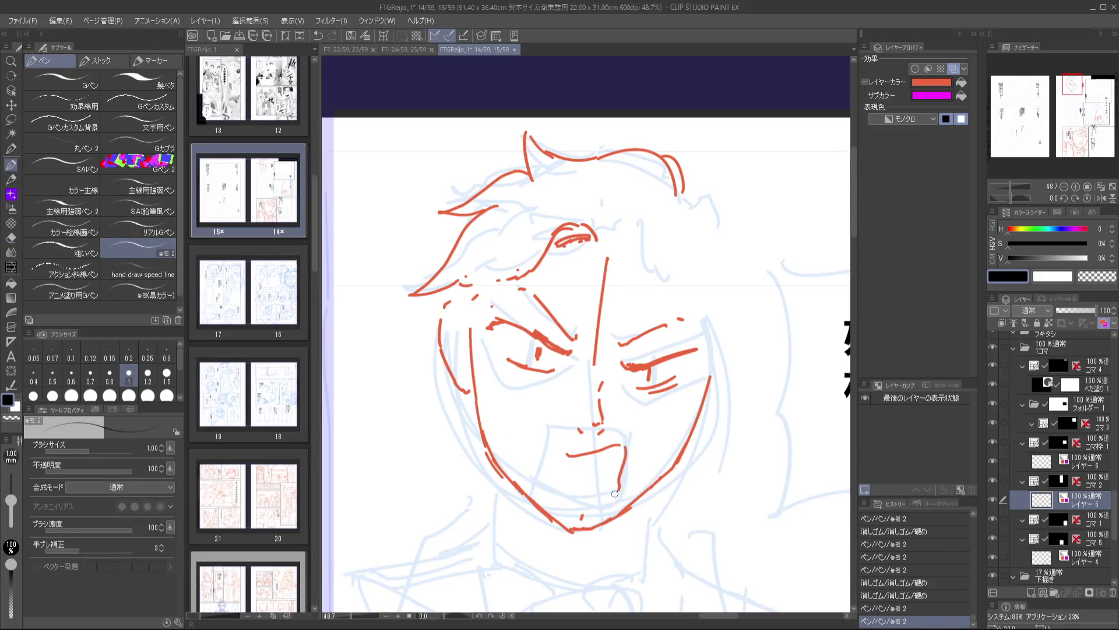
pyautogui.moveTo(551, 452)
pyautogui.mouseDown()
pyautogui.moveTo(554, 512)
pyautogui.moveTo(614, 507)
pyautogui.mouseUp()
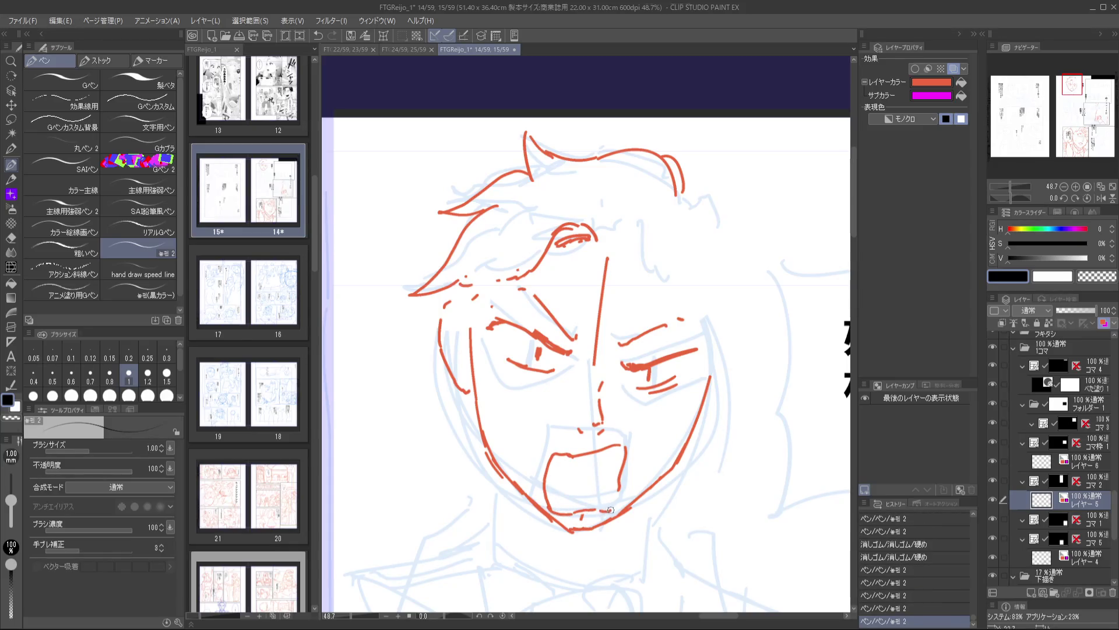
pyautogui.moveTo(546, 487)
pyautogui.mouseDown()
pyautogui.moveTo(574, 505)
pyautogui.moveTo(620, 488)
pyautogui.mouseUp()
pyautogui.moveTo(575, 459)
pyautogui.mouseDown()
pyautogui.moveTo(565, 461)
pyautogui.moveTo(618, 456)
pyautogui.mouseUp()
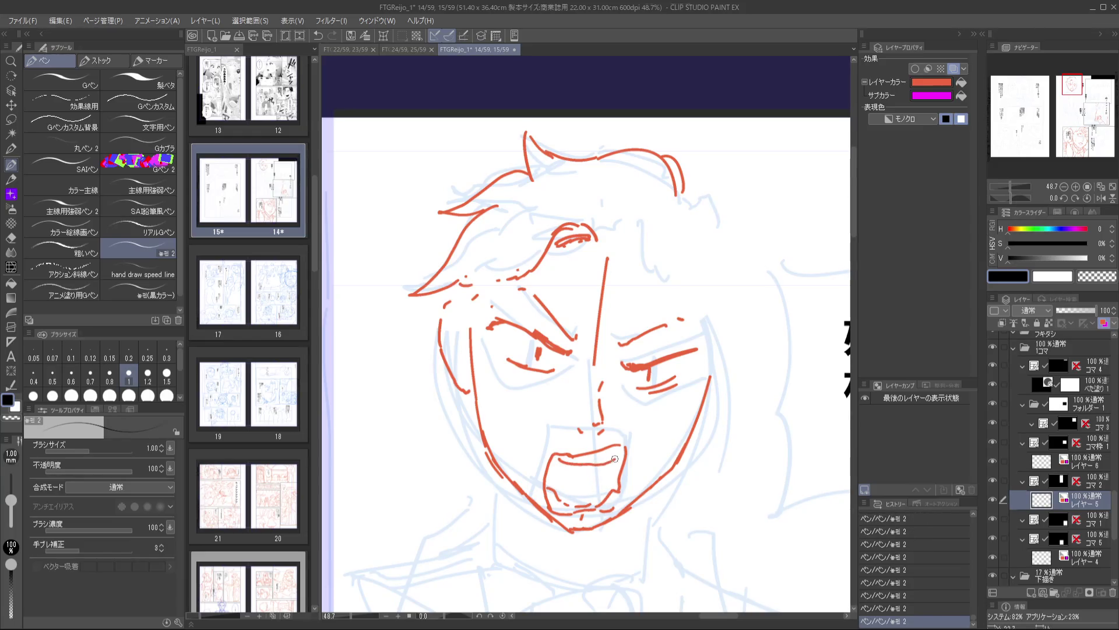
pyautogui.moveTo(554, 475)
pyautogui.mouseDown()
pyautogui.moveTo(589, 468)
pyautogui.moveTo(609, 486)
pyautogui.moveTo(574, 470)
pyautogui.moveTo(589, 466)
pyautogui.moveTo(562, 475)
pyautogui.moveTo(605, 482)
pyautogui.moveTo(553, 466)
pyautogui.moveTo(547, 481)
pyautogui.moveTo(611, 474)
pyautogui.moveTo(619, 483)
pyautogui.mouseUp()
pyautogui.press('e')
pyautogui.press('p')
pyautogui.press('e')
pyautogui.moveTo(638, 389)
pyautogui.mouseDown()
pyautogui.moveTo(676, 380)
pyautogui.moveTo(647, 390)
pyautogui.moveTo(659, 393)
pyautogui.moveTo(685, 378)
pyautogui.mouseUp()
pyautogui.press('p')
pyautogui.scroll(-3, 713, 325)
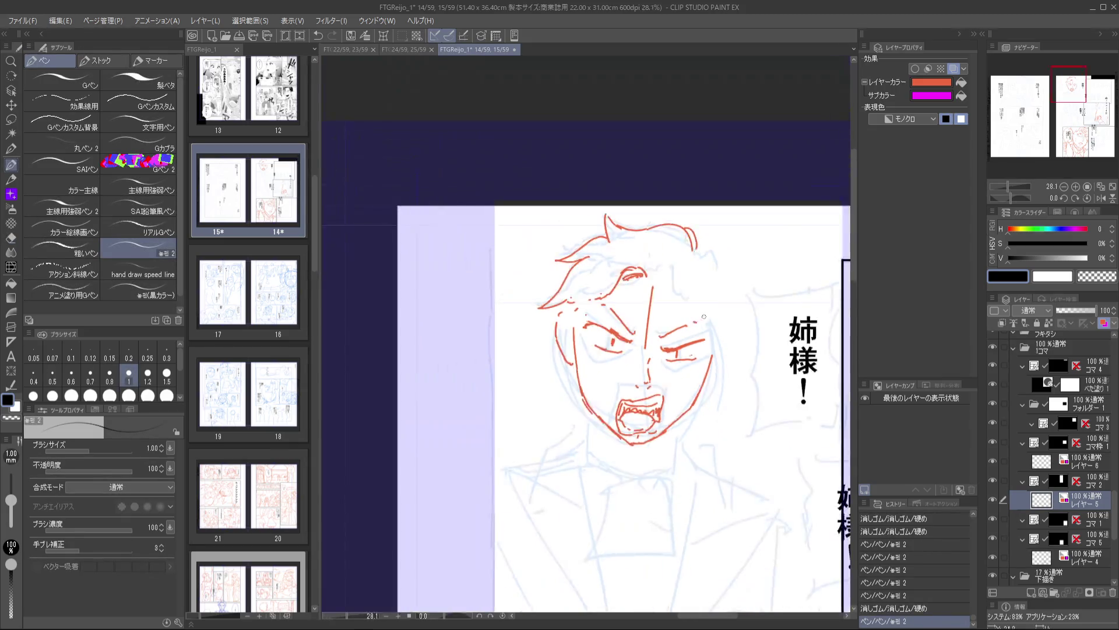
# Step: Sharpen the red brows, add a line under the right eye, and arch the right brow
pyautogui.moveTo(721, 424); pyautogui.dragTo(657, 447)
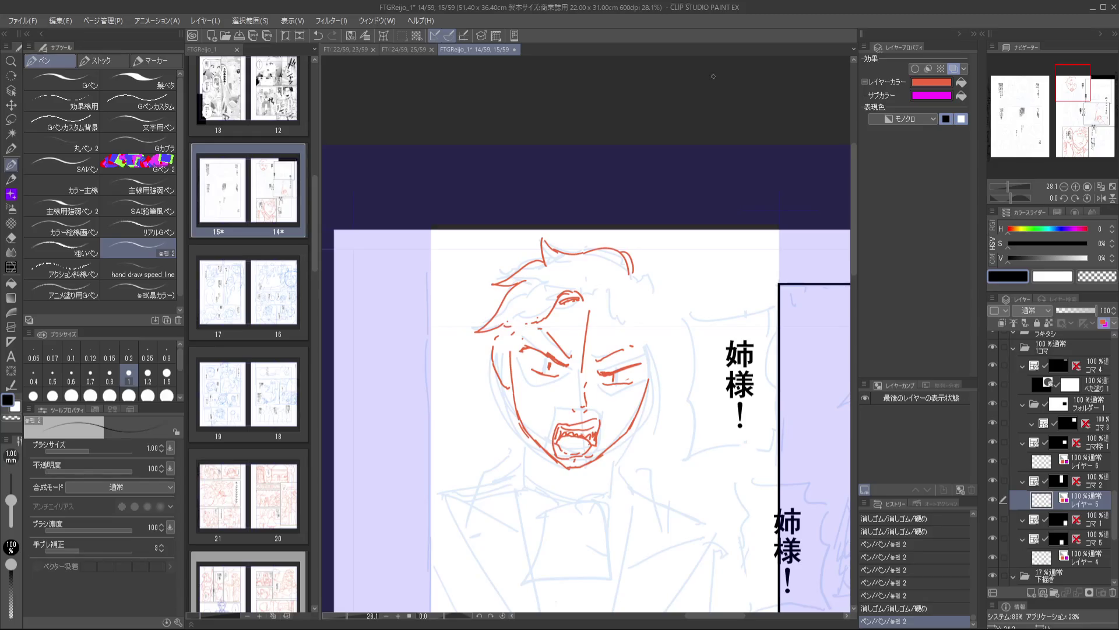
pyautogui.scroll(3, 545, 350)
pyautogui.press('e')
pyautogui.moveTo(581, 375)
pyautogui.mouseDown()
pyautogui.moveTo(548, 355)
pyautogui.moveTo(572, 371)
pyautogui.mouseUp()
pyautogui.press('p')
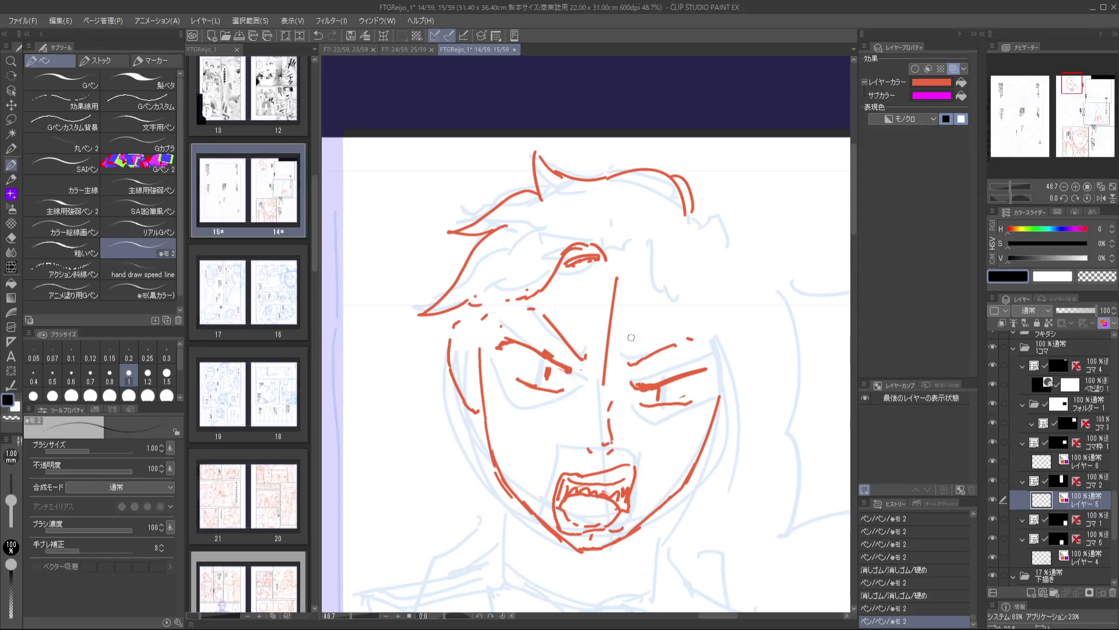
pyautogui.press('e')
pyautogui.press('p')
pyautogui.moveTo(707, 369); pyautogui.dragTo(667, 402)
pyautogui.press('e')
pyautogui.press('p')
pyautogui.moveTo(704, 364); pyautogui.dragTo(711, 370)
pyautogui.press('e')
pyautogui.moveTo(679, 405); pyautogui.dragTo(686, 401)
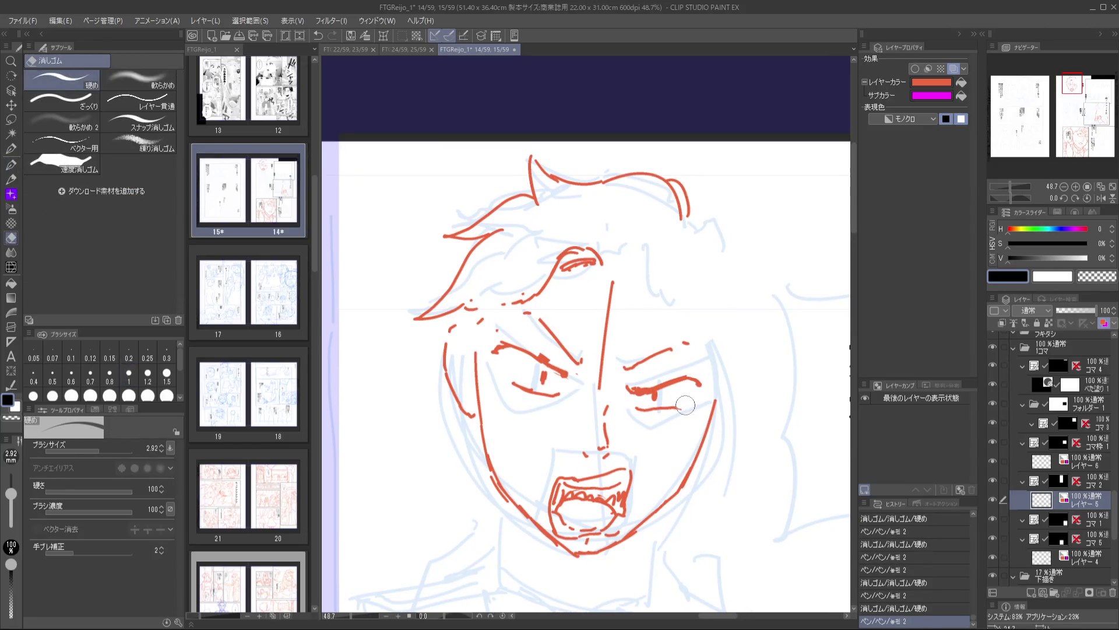
pyautogui.press('p')
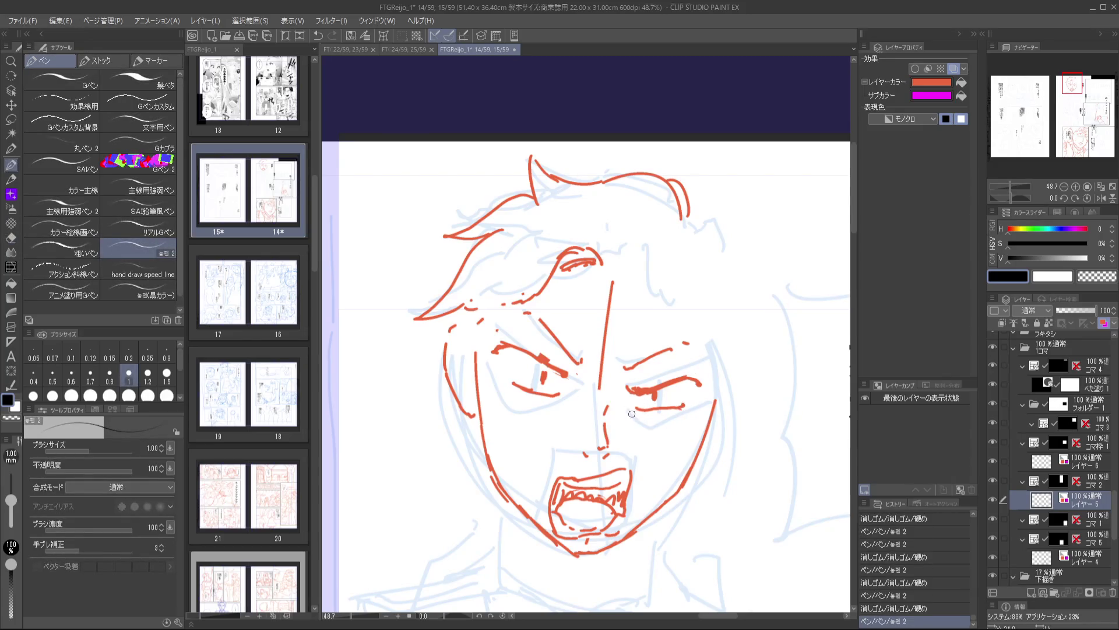
pyautogui.moveTo(637, 417)
pyautogui.mouseDown()
pyautogui.moveTo(654, 415)
pyautogui.moveTo(585, 408)
pyautogui.mouseUp()
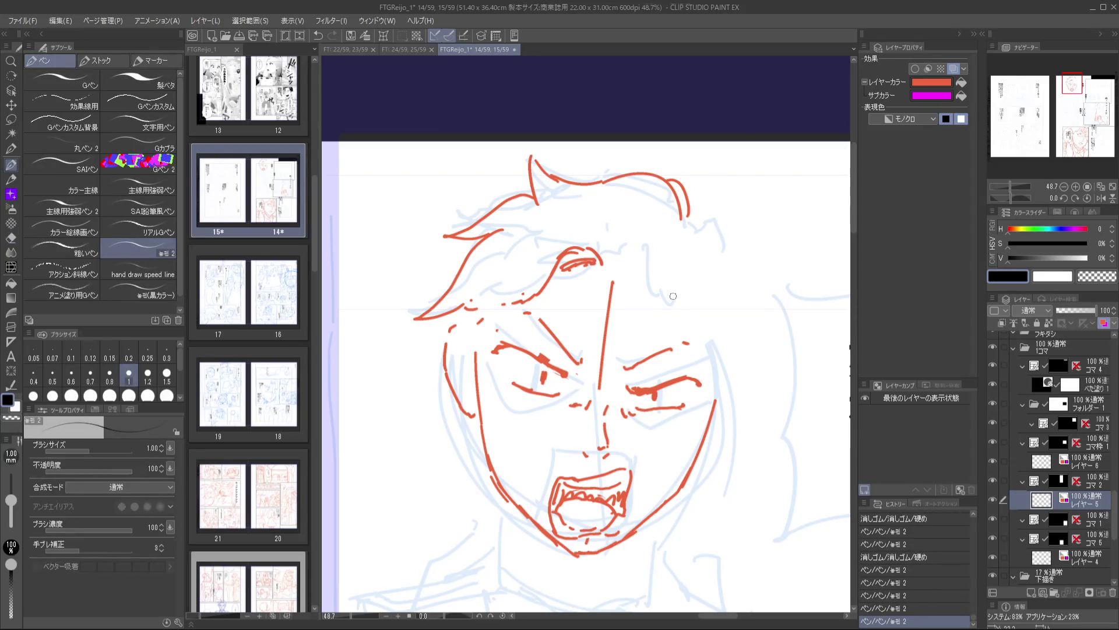
pyautogui.moveTo(611, 268)
pyautogui.mouseDown()
pyautogui.moveTo(625, 257)
pyautogui.moveTo(655, 270)
pyautogui.mouseUp()
# Step: Draw the hair edges curving down the head's sides plus the right jaw and ear
pyautogui.moveTo(554, 258)
pyautogui.mouseDown()
pyautogui.moveTo(527, 306)
pyautogui.moveTo(531, 291)
pyautogui.mouseUp()
pyautogui.press('e')
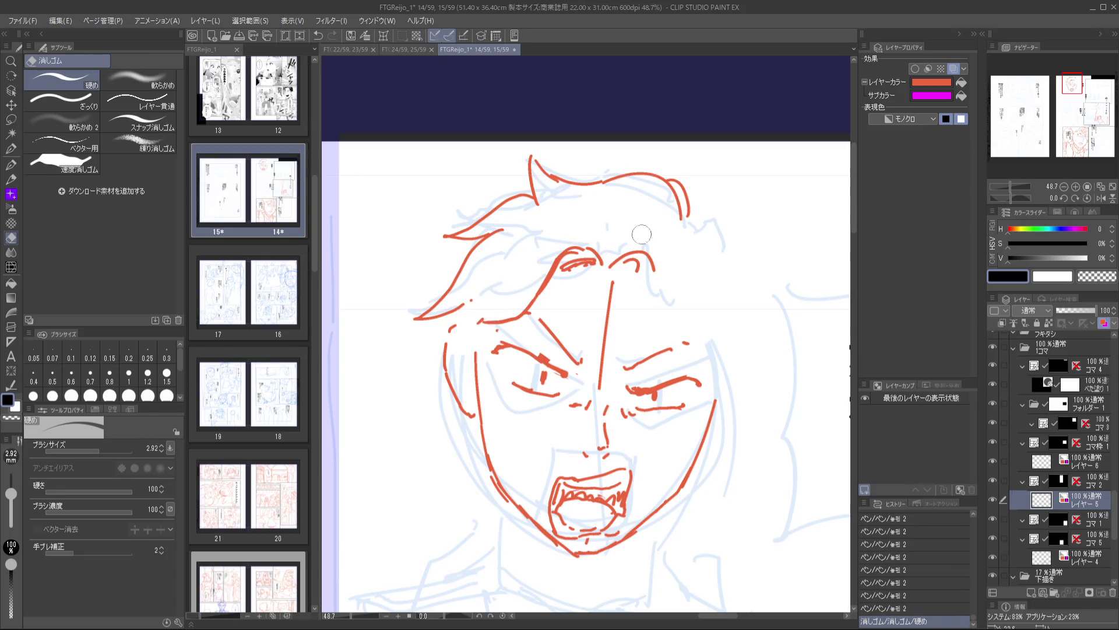
pyautogui.press('p')
pyautogui.moveTo(653, 263)
pyautogui.mouseDown()
pyautogui.moveTo(686, 326)
pyautogui.moveTo(699, 330)
pyautogui.mouseUp()
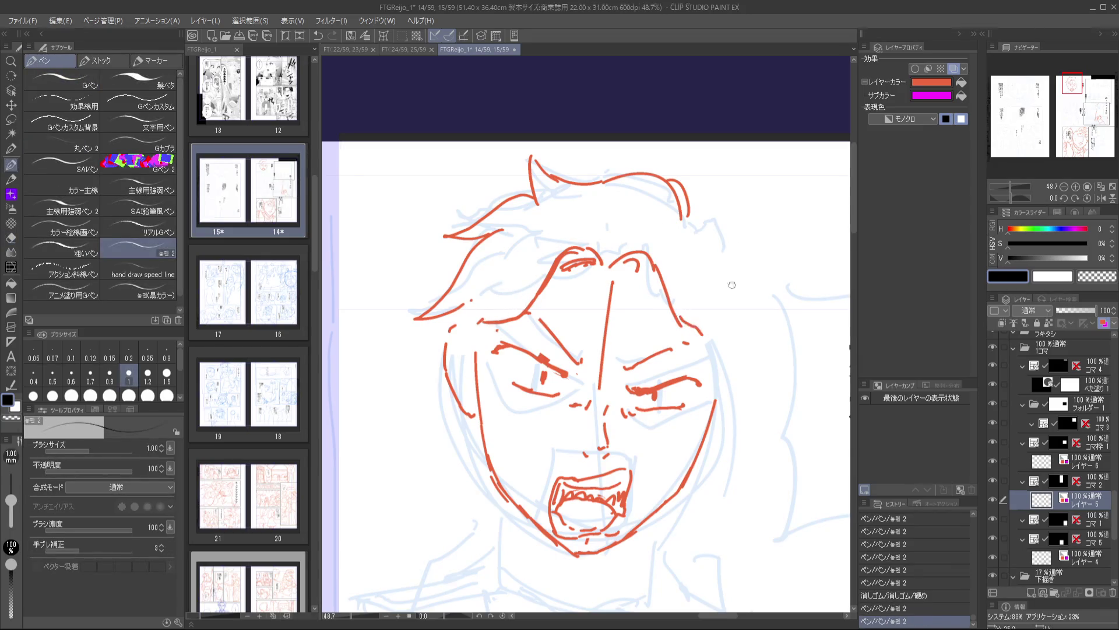
pyautogui.moveTo(692, 225)
pyautogui.mouseDown()
pyautogui.moveTo(748, 309)
pyautogui.moveTo(733, 420)
pyautogui.moveTo(703, 452)
pyautogui.mouseUp()
pyautogui.moveTo(702, 333); pyautogui.dragTo(718, 378)
pyautogui.moveTo(490, 322); pyautogui.dragTo(469, 358)
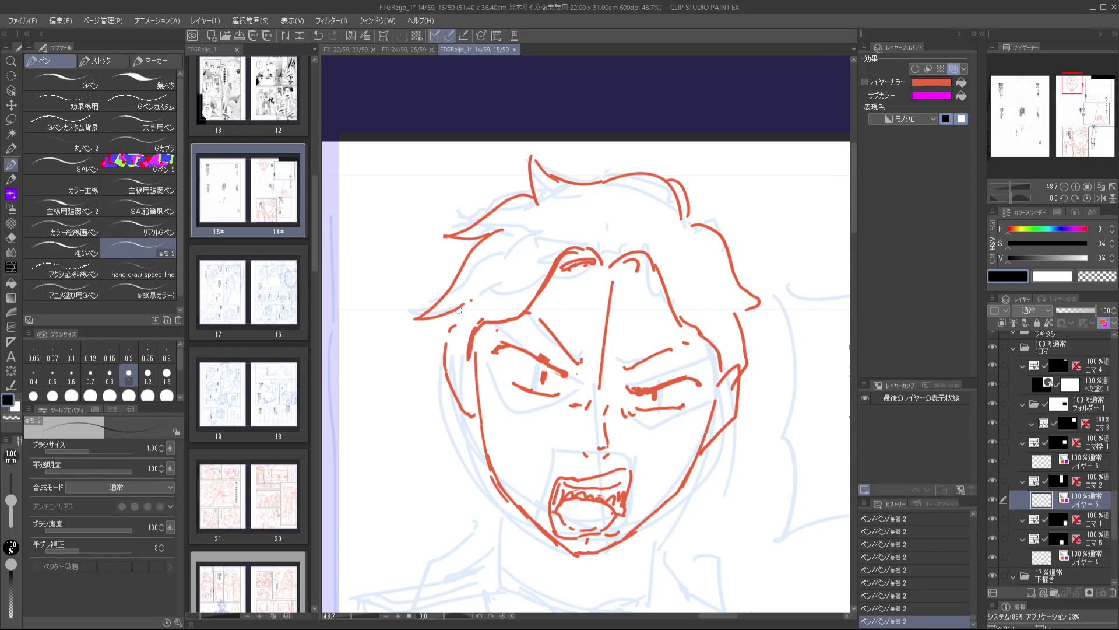
pyautogui.scroll(-5, 507, 412)
# Step: Draw the neck lines and the cravat's bottom edge and fold, undoing misplaced strokes
pyautogui.scroll(-2, 546, 362)
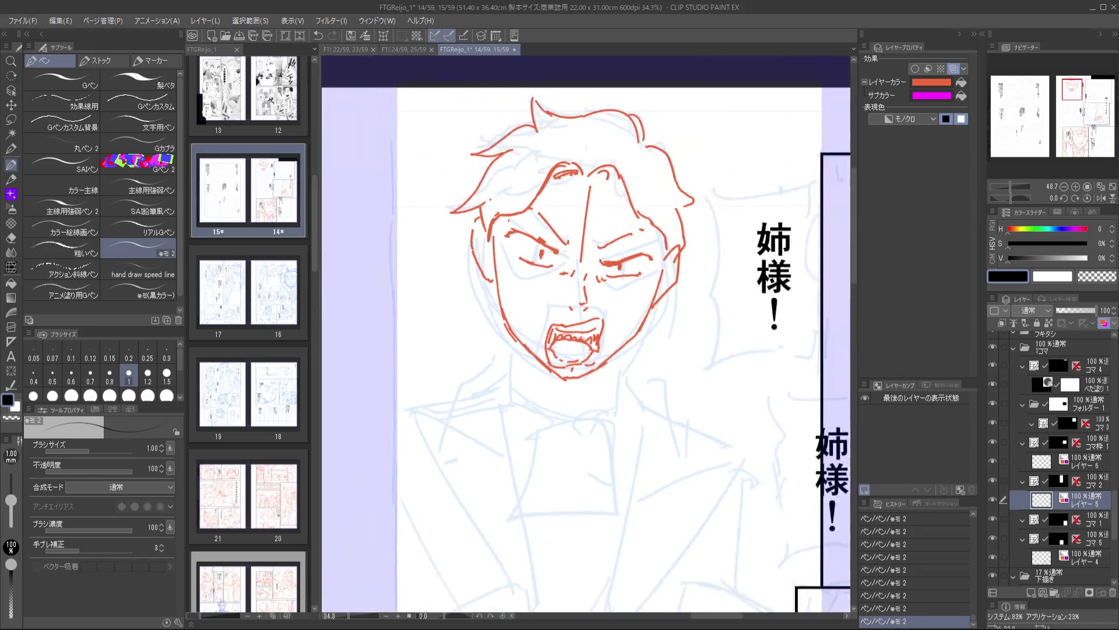
pyautogui.moveTo(521, 361); pyautogui.dragTo(562, 404)
pyautogui.moveTo(519, 363); pyautogui.dragTo(531, 407)
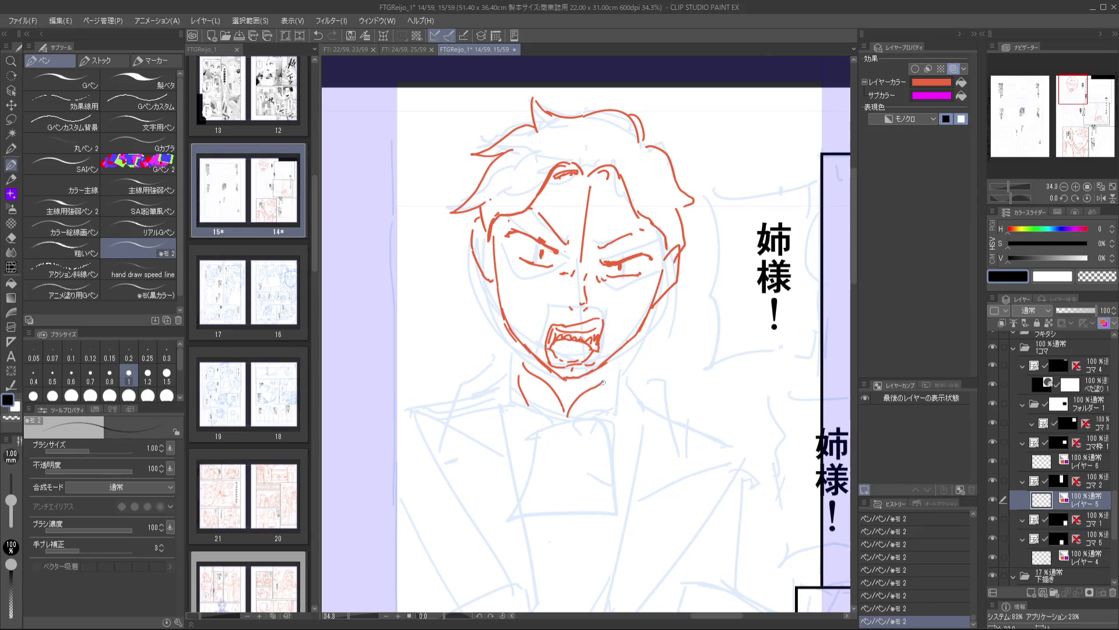
pyautogui.moveTo(615, 367)
pyautogui.mouseDown()
pyautogui.moveTo(567, 419)
pyautogui.moveTo(585, 430)
pyautogui.moveTo(505, 376)
pyautogui.moveTo(507, 418)
pyautogui.moveTo(544, 446)
pyautogui.moveTo(529, 449)
pyautogui.moveTo(520, 498)
pyautogui.mouseUp()
pyautogui.hotkey('ctrl', 'z')
pyautogui.hotkey('ctrl', 'z')
pyautogui.moveTo(545, 450); pyautogui.dragTo(510, 535)
pyautogui.hotkey('ctrl', 'z')
pyautogui.moveTo(534, 462)
pyautogui.mouseDown()
pyautogui.moveTo(506, 489)
pyautogui.moveTo(594, 501)
pyautogui.mouseUp()
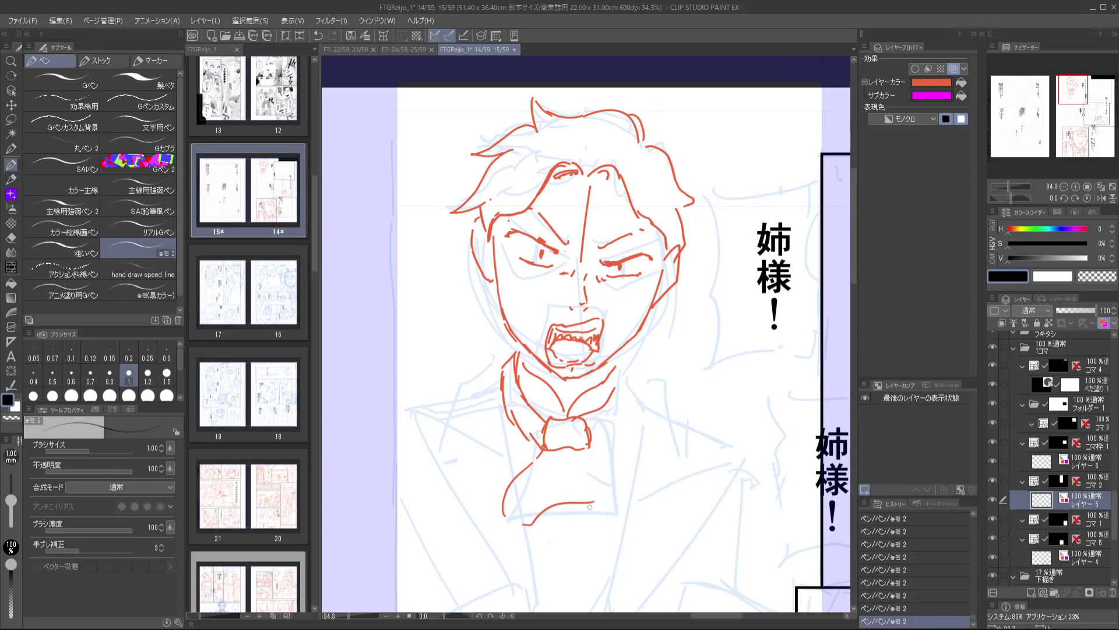
pyautogui.hotkey('ctrl', 'z')
pyautogui.moveTo(515, 516)
pyautogui.mouseDown()
pyautogui.moveTo(580, 511)
pyautogui.moveTo(595, 528)
pyautogui.moveTo(622, 500)
pyautogui.mouseUp()
pyautogui.moveTo(591, 453); pyautogui.dragTo(616, 490)
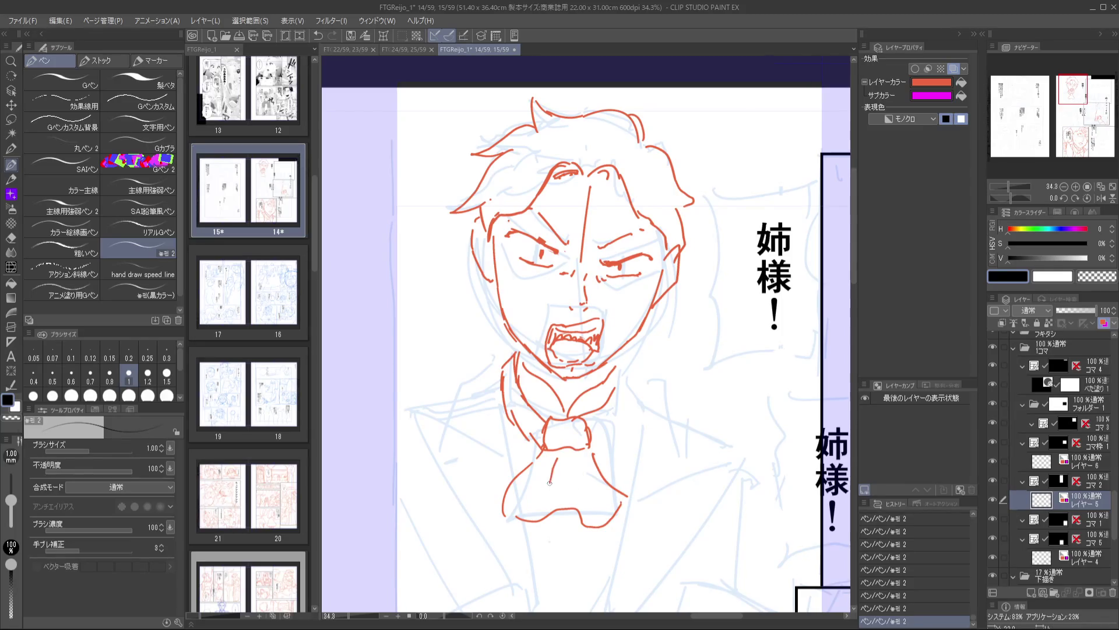
pyautogui.hotkey('ctrl', 'z')
pyautogui.moveTo(576, 477); pyautogui.dragTo(581, 498)
# Step: Erase a stray bit near the collar and draw the collar lines on the right
pyautogui.press('e')
pyautogui.moveTo(540, 411)
pyautogui.mouseDown()
pyautogui.moveTo(526, 386)
pyautogui.moveTo(551, 415)
pyautogui.moveTo(621, 394)
pyautogui.moveTo(600, 389)
pyautogui.mouseUp()
pyautogui.press('p')
pyautogui.hotkey('ctrl', 'z')
pyautogui.moveTo(534, 371); pyautogui.dragTo(540, 367)
pyautogui.moveTo(614, 385)
pyautogui.mouseDown()
pyautogui.moveTo(618, 348)
pyautogui.moveTo(615, 419)
pyautogui.mouseUp()
pyautogui.moveTo(612, 425); pyautogui.dragTo(604, 437)
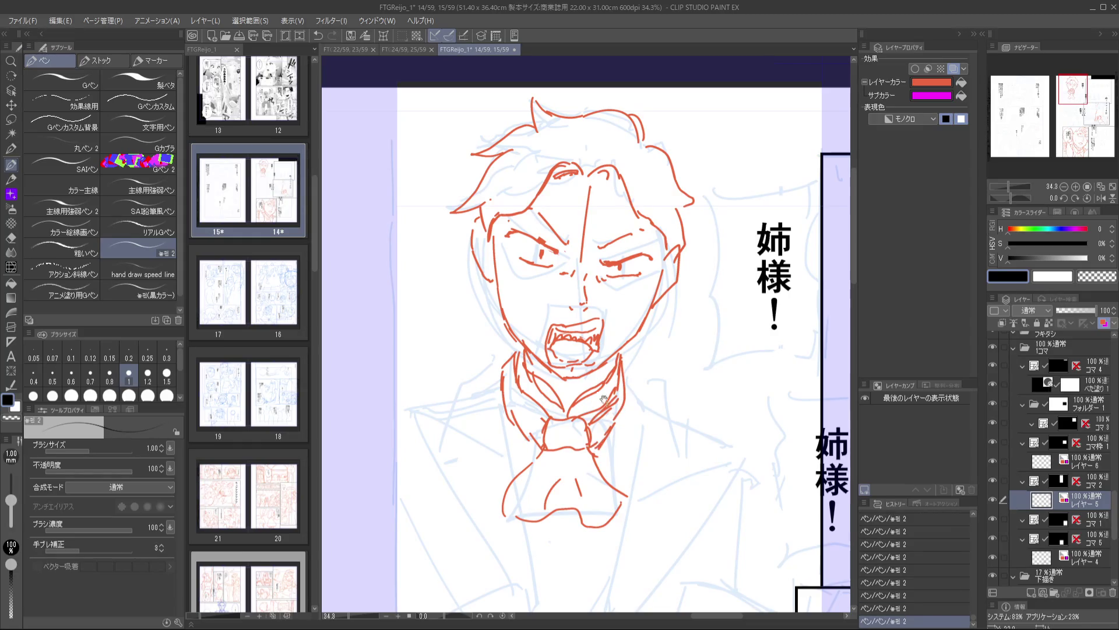
pyautogui.scroll(-1, 617, 408)
pyautogui.scroll(-1, 635, 349)
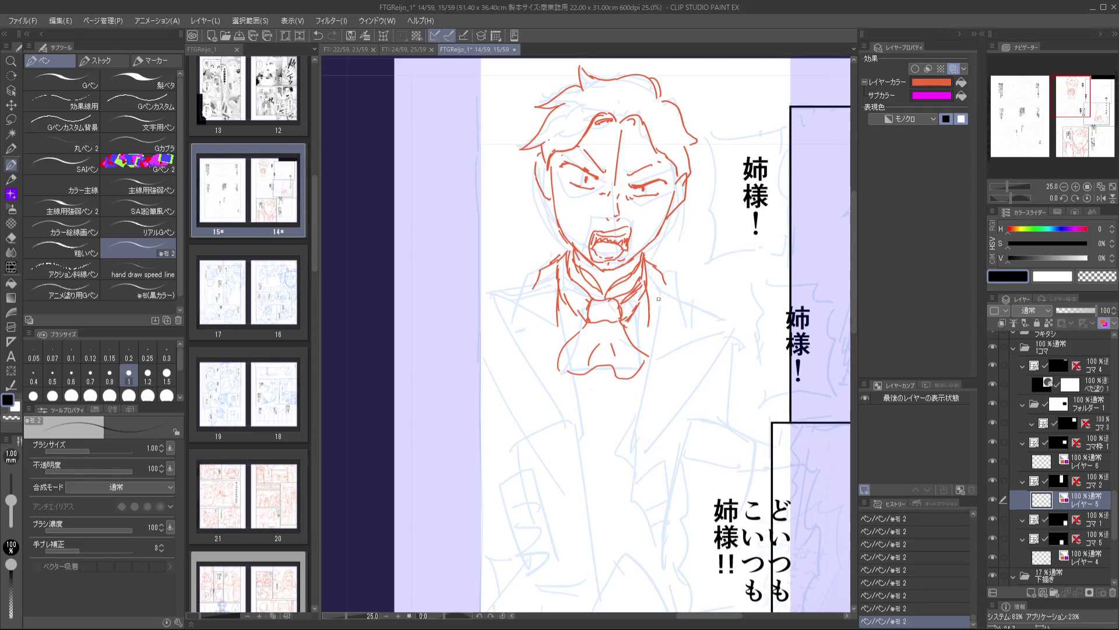
# Step: Erase stray neck lines and redraw the red collar and torso lines on both sides
pyautogui.press('e')
pyautogui.moveTo(655, 303)
pyautogui.mouseDown()
pyautogui.moveTo(650, 329)
pyautogui.moveTo(648, 310)
pyautogui.moveTo(649, 320)
pyautogui.mouseUp()
pyautogui.press('p')
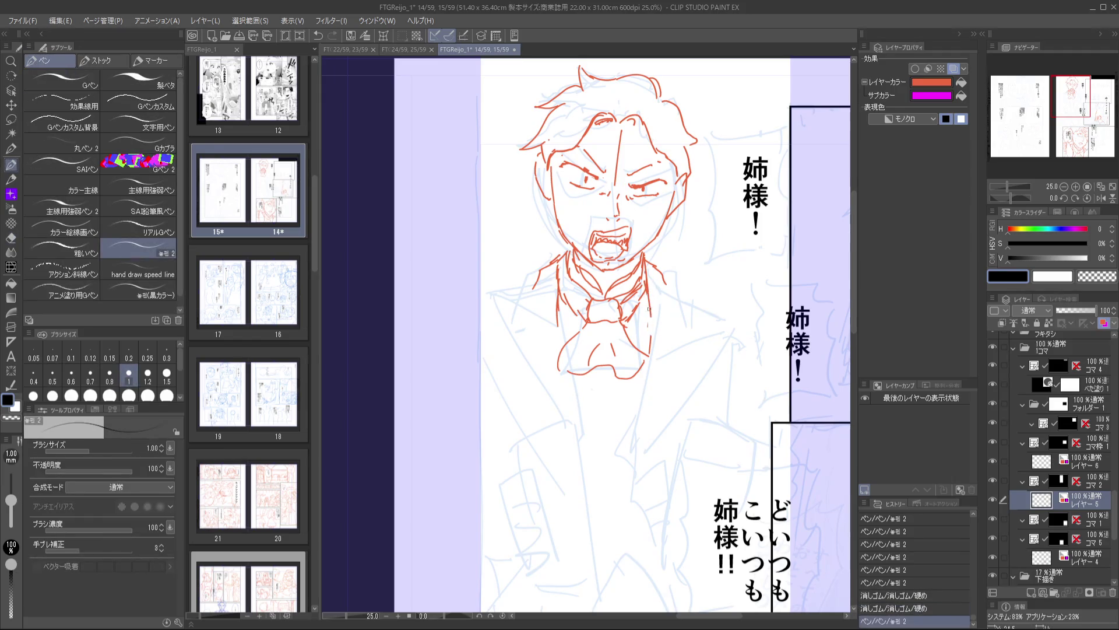
pyautogui.moveTo(647, 280); pyautogui.dragTo(635, 446)
pyautogui.moveTo(562, 279); pyautogui.dragTo(577, 434)
pyautogui.hotkey('ctrl', 'z')
pyautogui.moveTo(562, 359); pyautogui.dragTo(579, 444)
pyautogui.moveTo(653, 329)
pyautogui.mouseDown()
pyautogui.moveTo(699, 273)
pyautogui.moveTo(696, 321)
pyautogui.mouseUp()
pyautogui.press('e')
pyautogui.press('p')
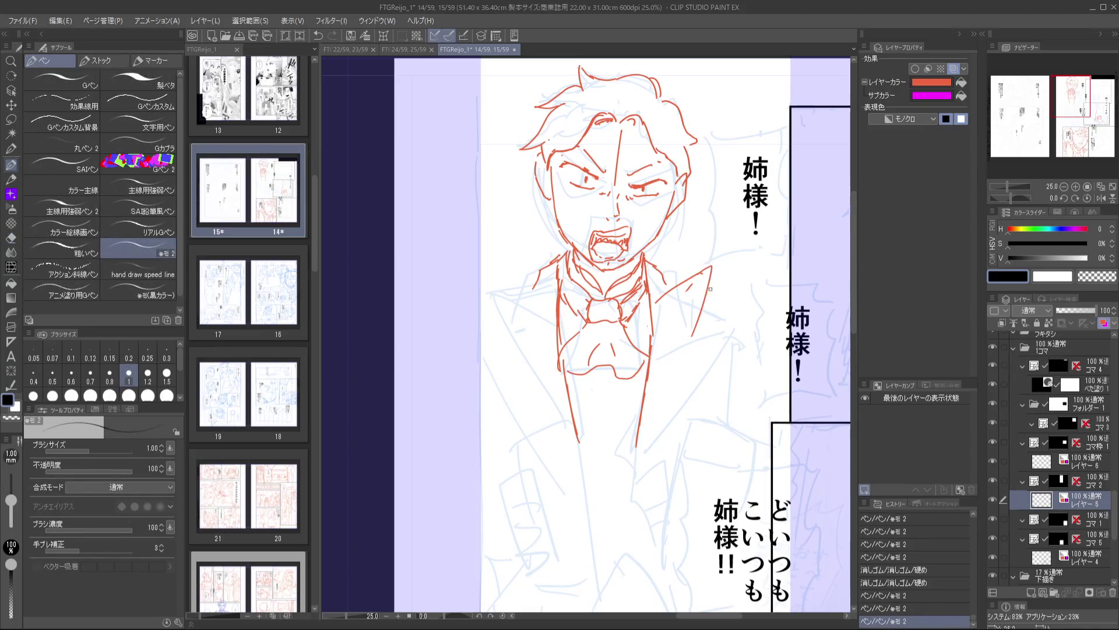
# Step: Draw lines fanning from the left shoulder and sketch the coat's right edge
pyautogui.moveTo(506, 262); pyautogui.dragTo(545, 294)
pyautogui.hotkey('ctrl', 'z')
pyautogui.moveTo(503, 265)
pyautogui.mouseDown()
pyautogui.moveTo(548, 295)
pyautogui.moveTo(513, 314)
pyautogui.moveTo(542, 376)
pyautogui.mouseUp()
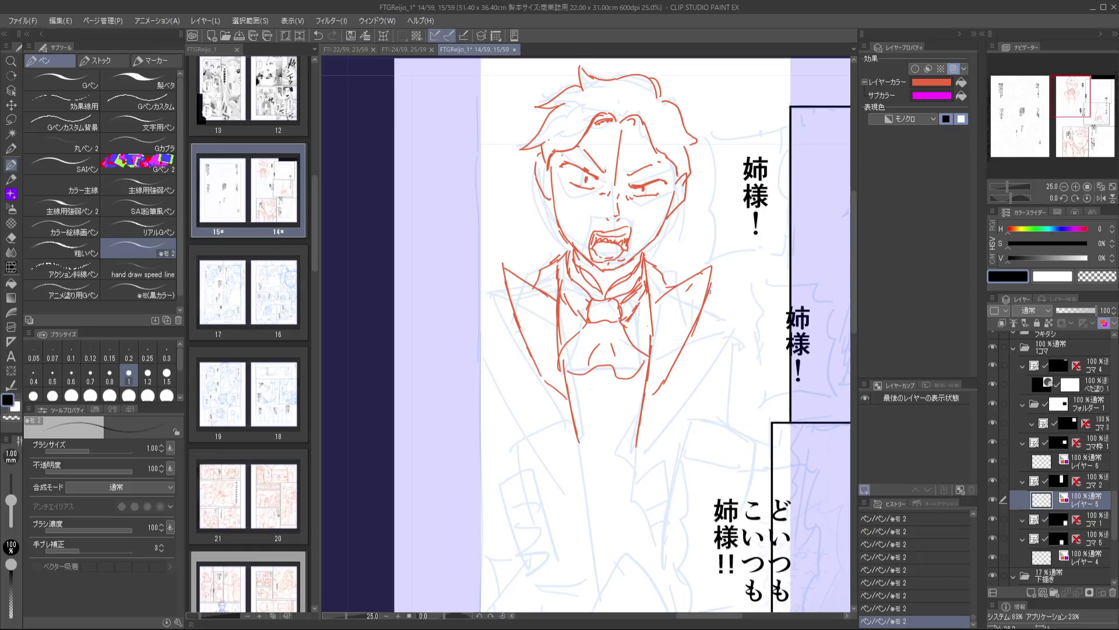
pyautogui.moveTo(737, 274)
pyautogui.mouseDown()
pyautogui.moveTo(756, 309)
pyautogui.moveTo(747, 319)
pyautogui.mouseUp()
pyautogui.moveTo(727, 281); pyautogui.dragTo(737, 331)
# Step: Hatch the fringed epaulettes on the right and left shoulders
pyautogui.moveTo(724, 291); pyautogui.dragTo(719, 332)
pyautogui.moveTo(722, 298); pyautogui.dragTo(710, 339)
pyautogui.moveTo(711, 303); pyautogui.dragTo(699, 338)
pyautogui.moveTo(485, 270); pyautogui.dragTo(504, 273)
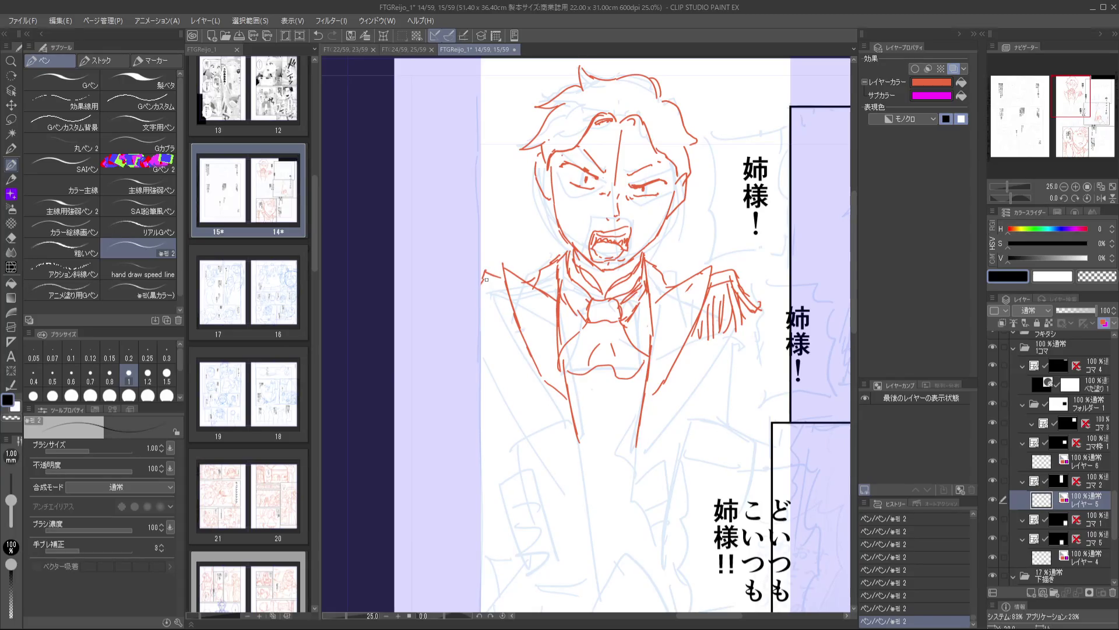
pyautogui.moveTo(502, 294)
pyautogui.mouseDown()
pyautogui.moveTo(481, 332)
pyautogui.moveTo(500, 322)
pyautogui.moveTo(485, 302)
pyautogui.moveTo(482, 326)
pyautogui.mouseUp()
pyautogui.moveTo(482, 320); pyautogui.dragTo(497, 330)
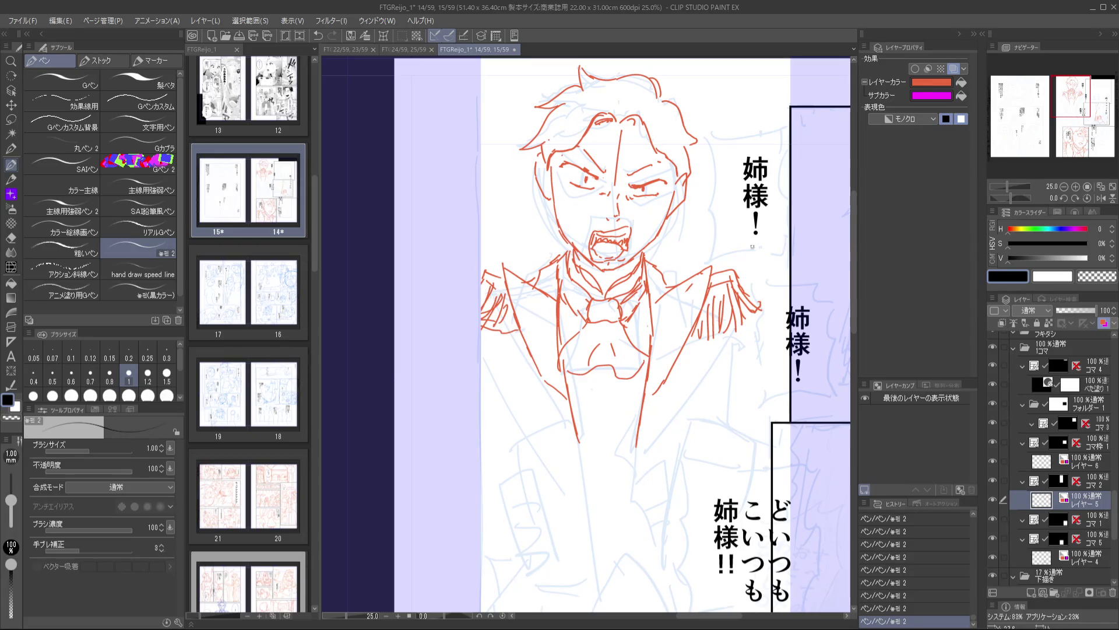
pyautogui.moveTo(710, 387); pyautogui.dragTo(688, 289)
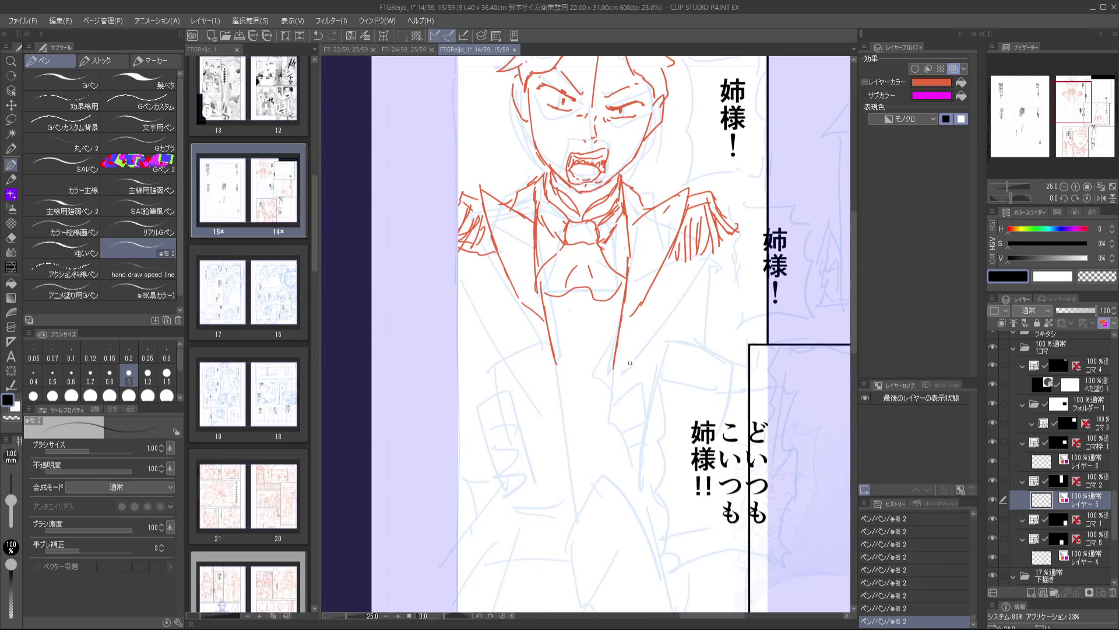
# Step: Extend the right coat line downward and erase and redraw the lower left coat line
pyautogui.press('e')
pyautogui.press('p')
pyautogui.moveTo(630, 275); pyautogui.dragTo(622, 363)
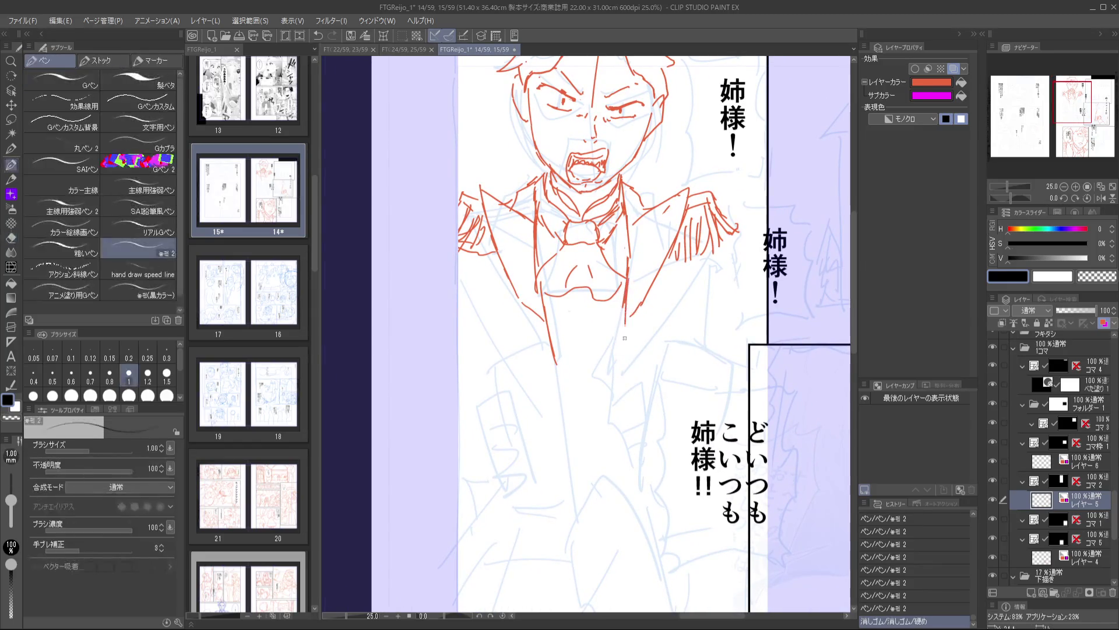
pyautogui.press('e')
pyautogui.moveTo(553, 344); pyautogui.dragTo(557, 380)
pyautogui.press('p')
pyautogui.moveTo(541, 298); pyautogui.dragTo(554, 413)
# Step: Erase and redraw part of the right eyebrow and touch up near the left eye
pyautogui.scroll(3, 609, 270)
pyautogui.press('e')
pyautogui.moveTo(578, 286)
pyautogui.mouseDown()
pyautogui.moveTo(621, 255)
pyautogui.moveTo(589, 279)
pyautogui.moveTo(602, 277)
pyautogui.moveTo(589, 280)
pyautogui.moveTo(612, 271)
pyautogui.moveTo(533, 280)
pyautogui.moveTo(560, 272)
pyautogui.moveTo(548, 263)
pyautogui.moveTo(560, 274)
pyautogui.moveTo(539, 246)
pyautogui.mouseUp()
pyautogui.press('p')
pyautogui.press('e')
pyautogui.press('p')
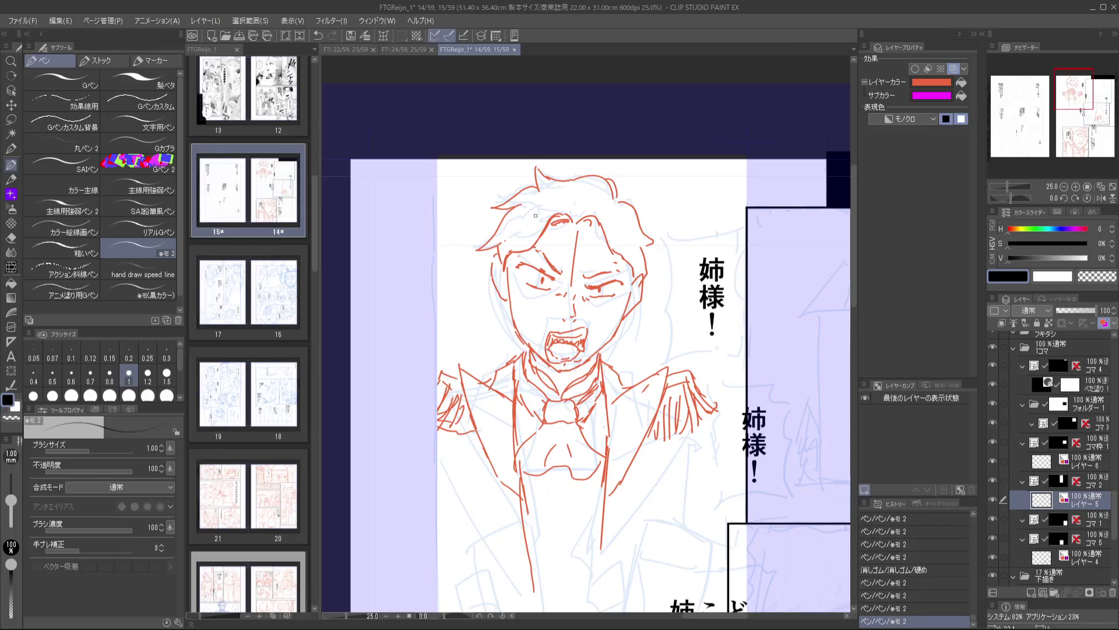
# Step: Draw the left arm, cuff and clenched left fist, plus short strokes on the lower coat
pyautogui.moveTo(562, 549)
pyautogui.mouseDown()
pyautogui.moveTo(568, 414)
pyautogui.moveTo(513, 400)
pyautogui.moveTo(527, 373)
pyautogui.moveTo(531, 447)
pyautogui.mouseUp()
pyautogui.press('e')
pyautogui.press('p')
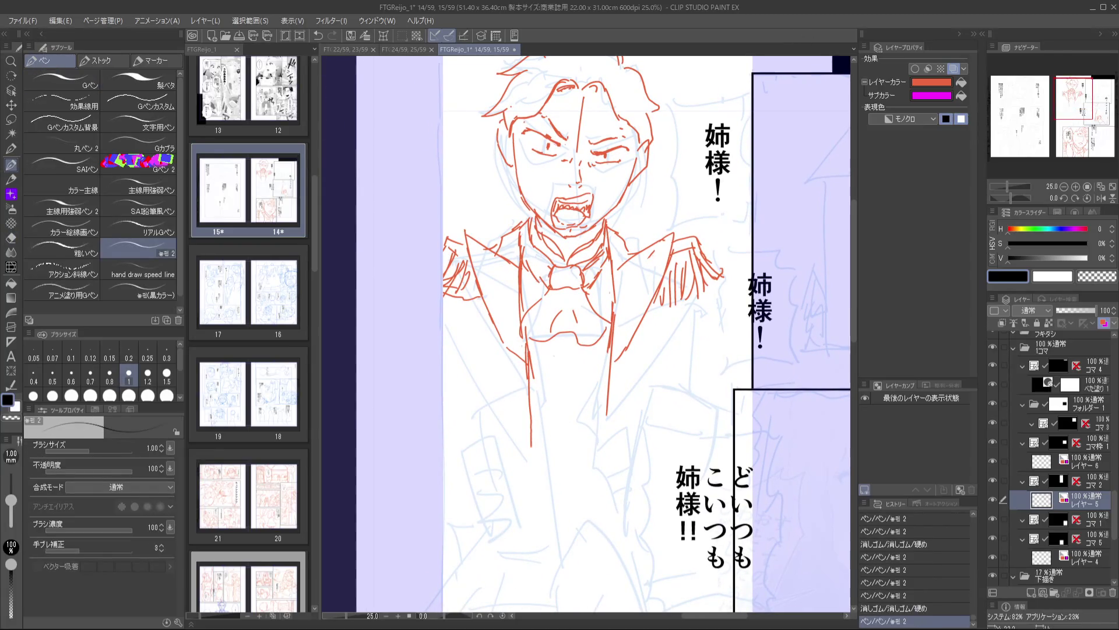
pyautogui.moveTo(465, 323)
pyautogui.mouseDown()
pyautogui.moveTo(494, 400)
pyautogui.moveTo(460, 439)
pyautogui.moveTo(514, 429)
pyautogui.moveTo(511, 466)
pyautogui.mouseUp()
pyautogui.moveTo(466, 436)
pyautogui.mouseDown()
pyautogui.moveTo(506, 491)
pyautogui.moveTo(508, 431)
pyautogui.mouseUp()
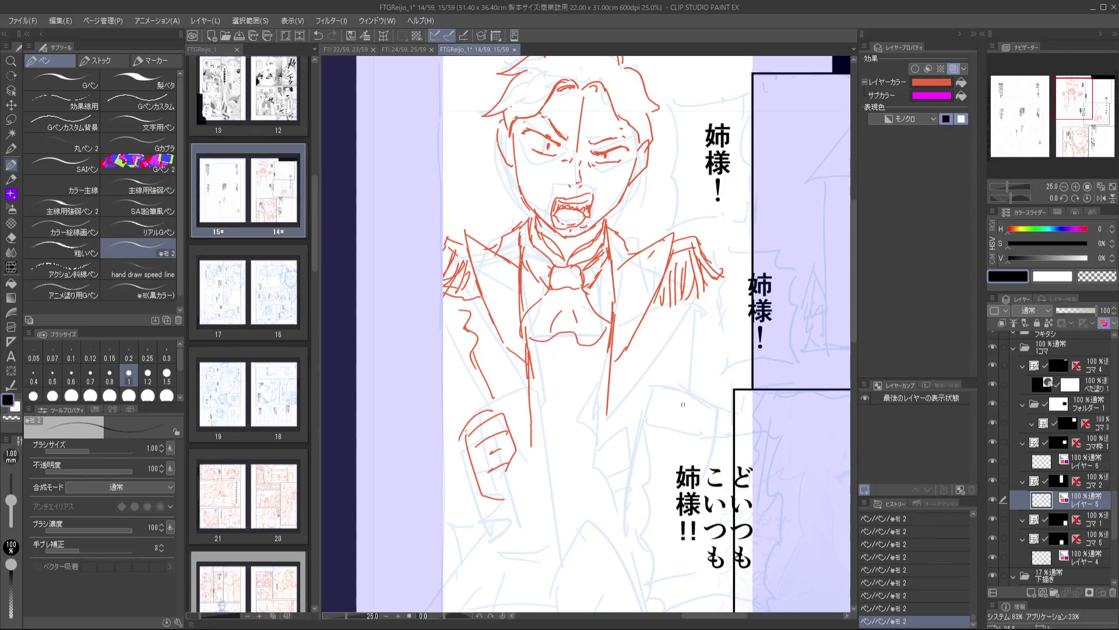
pyautogui.moveTo(479, 415)
pyautogui.mouseDown()
pyautogui.moveTo(540, 407)
pyautogui.moveTo(546, 503)
pyautogui.mouseUp()
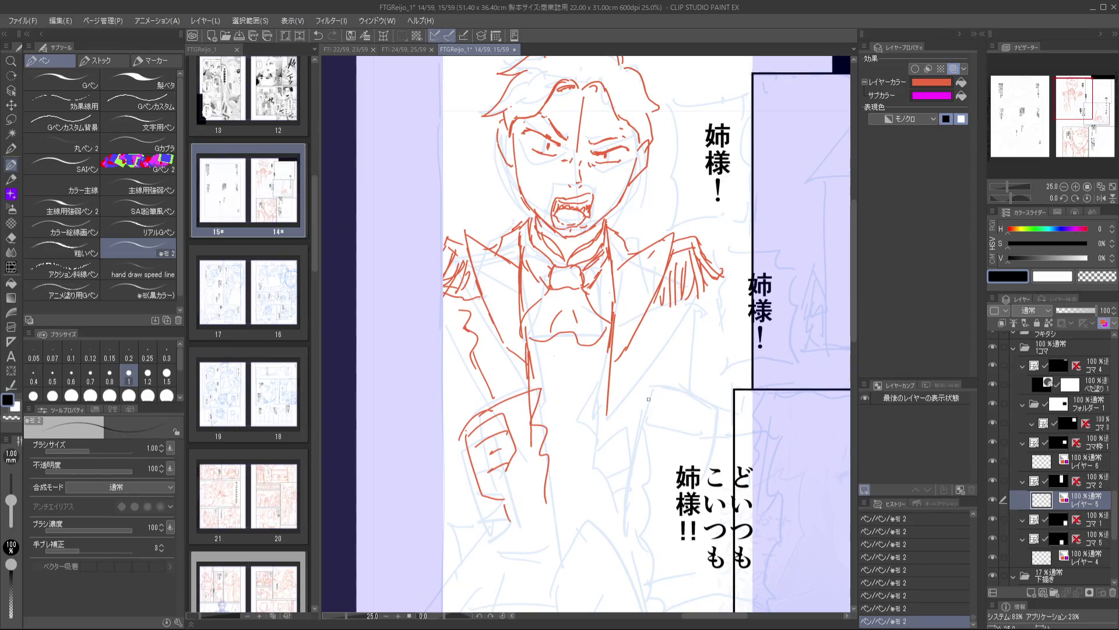
pyautogui.moveTo(647, 420)
pyautogui.mouseDown()
pyautogui.moveTo(637, 494)
pyautogui.moveTo(675, 435)
pyautogui.moveTo(657, 440)
pyautogui.mouseUp()
pyautogui.moveTo(735, 452); pyautogui.dragTo(682, 291)
pyautogui.scroll(-2, 683, 291)
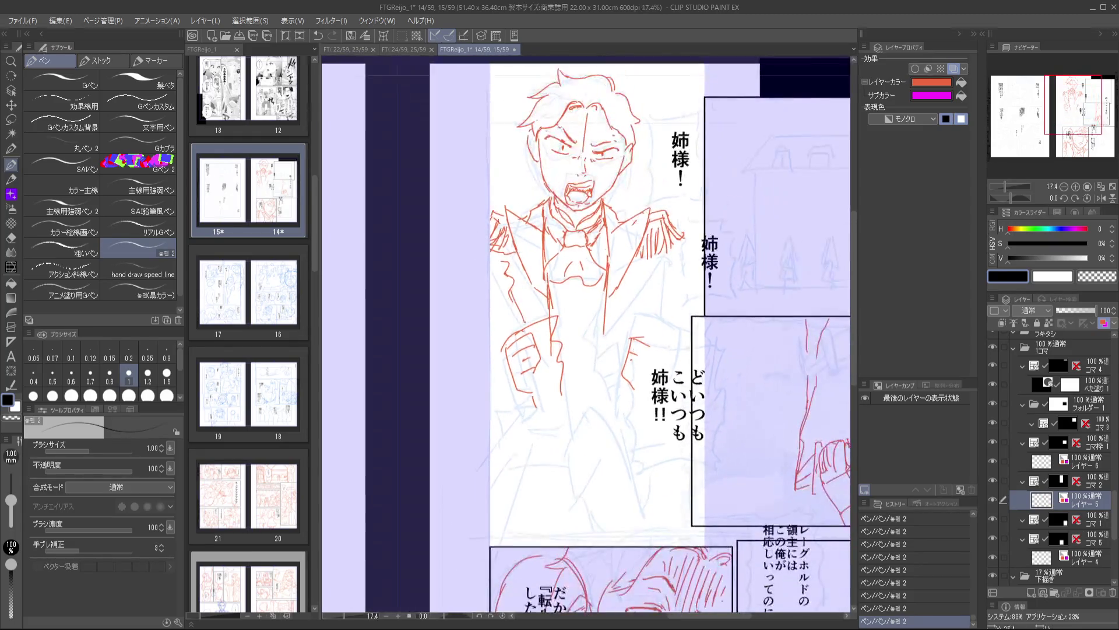
# Step: Draw the right torso line, the right arm line and short lines across the chest
pyautogui.moveTo(602, 349)
pyautogui.mouseDown()
pyautogui.moveTo(595, 383)
pyautogui.moveTo(609, 419)
pyautogui.mouseUp()
pyautogui.moveTo(657, 265)
pyautogui.mouseDown()
pyautogui.moveTo(651, 370)
pyautogui.moveTo(669, 397)
pyautogui.mouseUp()
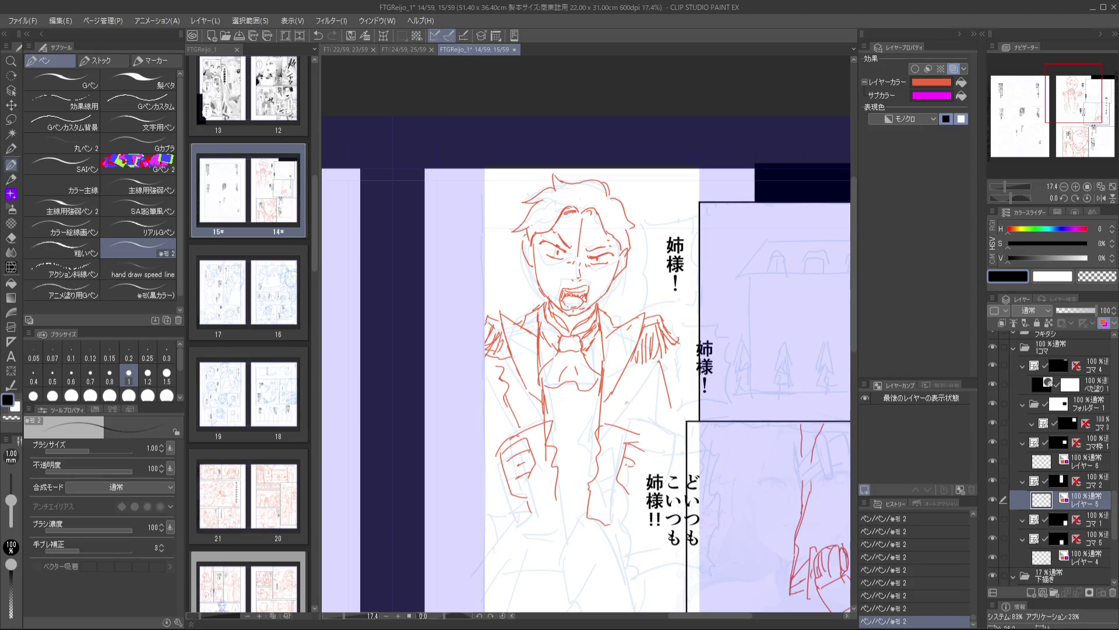
pyautogui.moveTo(623, 563)
pyautogui.mouseDown()
pyautogui.moveTo(612, 391)
pyautogui.moveTo(672, 437)
pyautogui.mouseUp()
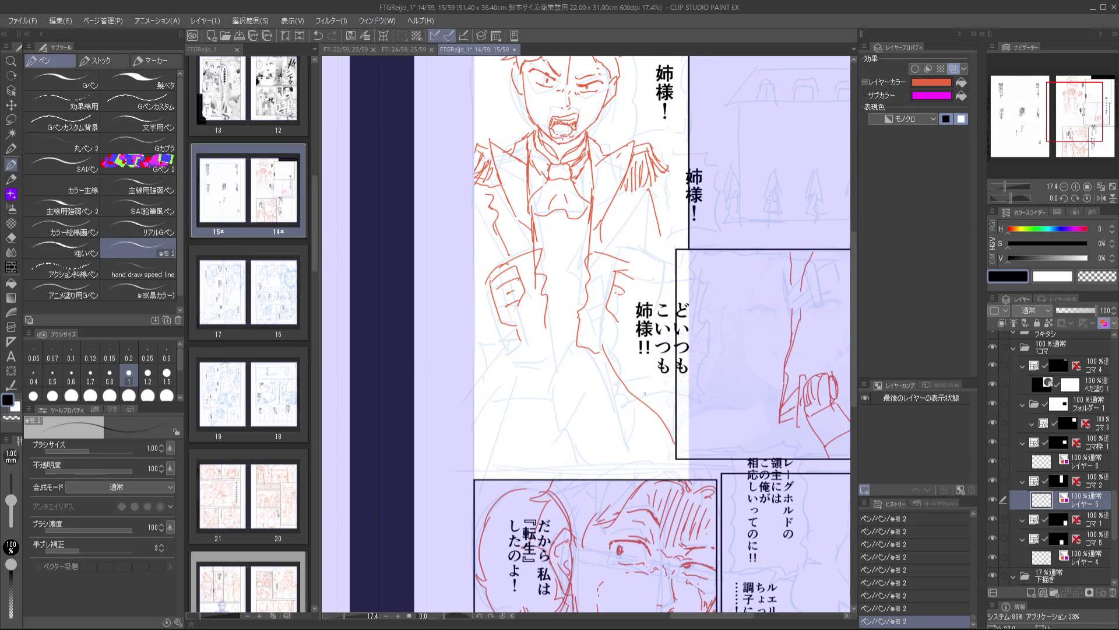
pyautogui.hotkey('ctrl', 'z')
pyautogui.moveTo(603, 349); pyautogui.dragTo(672, 418)
pyautogui.moveTo(532, 330)
pyautogui.mouseDown()
pyautogui.moveTo(529, 363)
pyautogui.moveTo(481, 418)
pyautogui.mouseUp()
pyautogui.moveTo(533, 351); pyautogui.dragTo(575, 344)
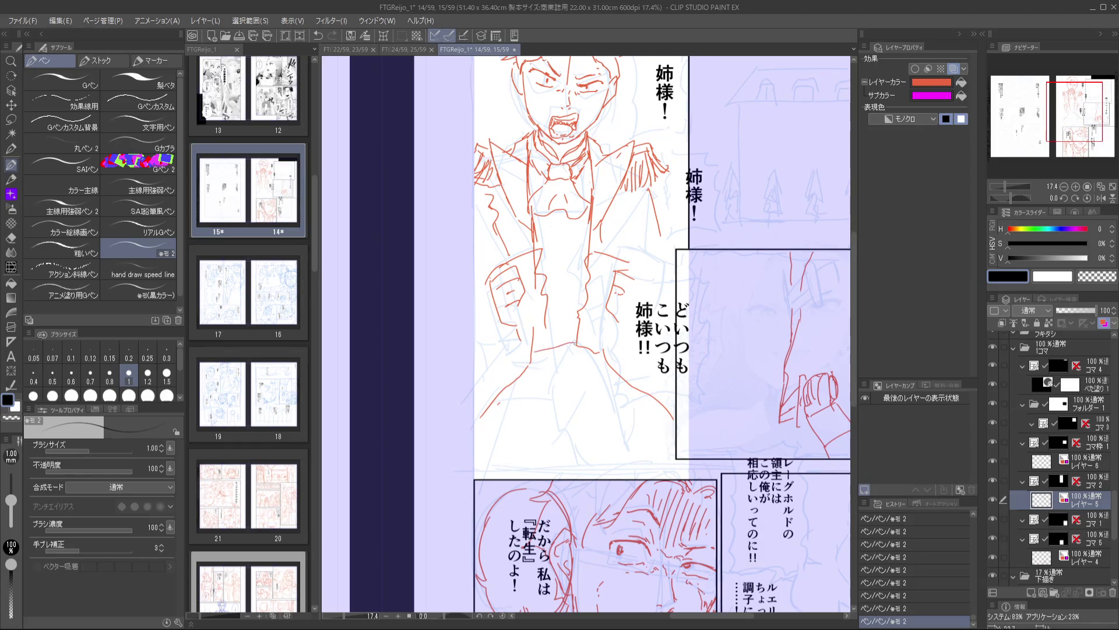
pyautogui.moveTo(519, 394)
pyautogui.mouseDown()
pyautogui.moveTo(567, 384)
pyautogui.moveTo(580, 394)
pyautogui.moveTo(562, 418)
pyautogui.mouseUp()
# Step: Sketch the second clenched fist with its fingers and a short line at the coat's right side
pyautogui.moveTo(520, 388); pyautogui.dragTo(496, 479)
pyautogui.moveTo(537, 411); pyautogui.dragTo(538, 467)
pyautogui.moveTo(508, 390)
pyautogui.mouseDown()
pyautogui.moveTo(475, 456)
pyautogui.moveTo(510, 475)
pyautogui.mouseUp()
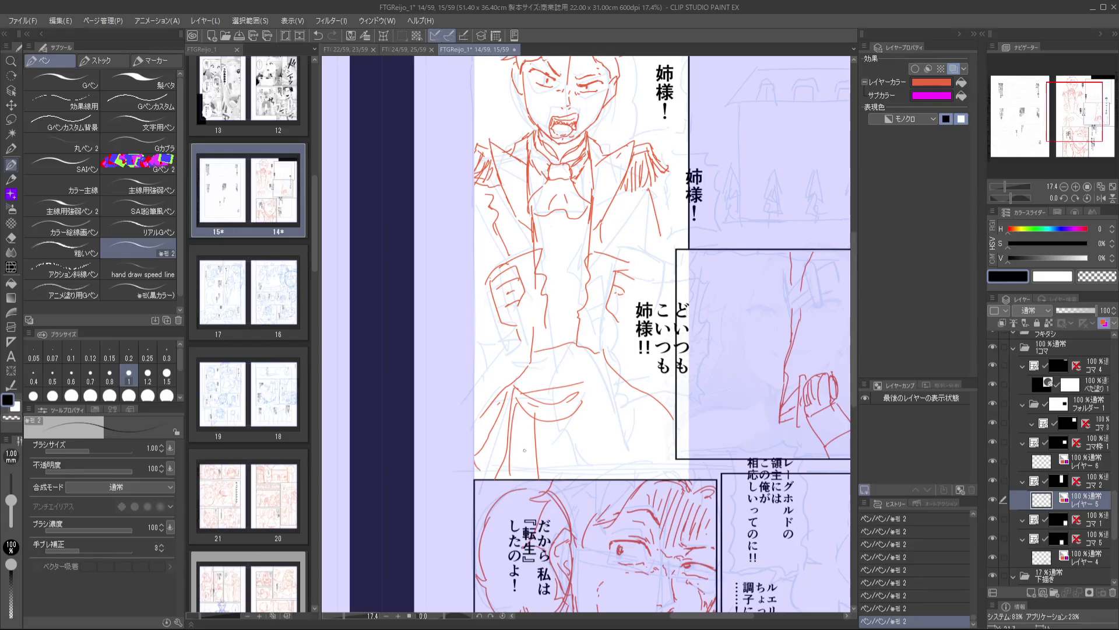
pyautogui.moveTo(629, 401); pyautogui.dragTo(645, 438)
# Step: Add a stroke near the right hand, erasing and redrawing it to fix stray lines
pyautogui.scroll(4, 647, 427)
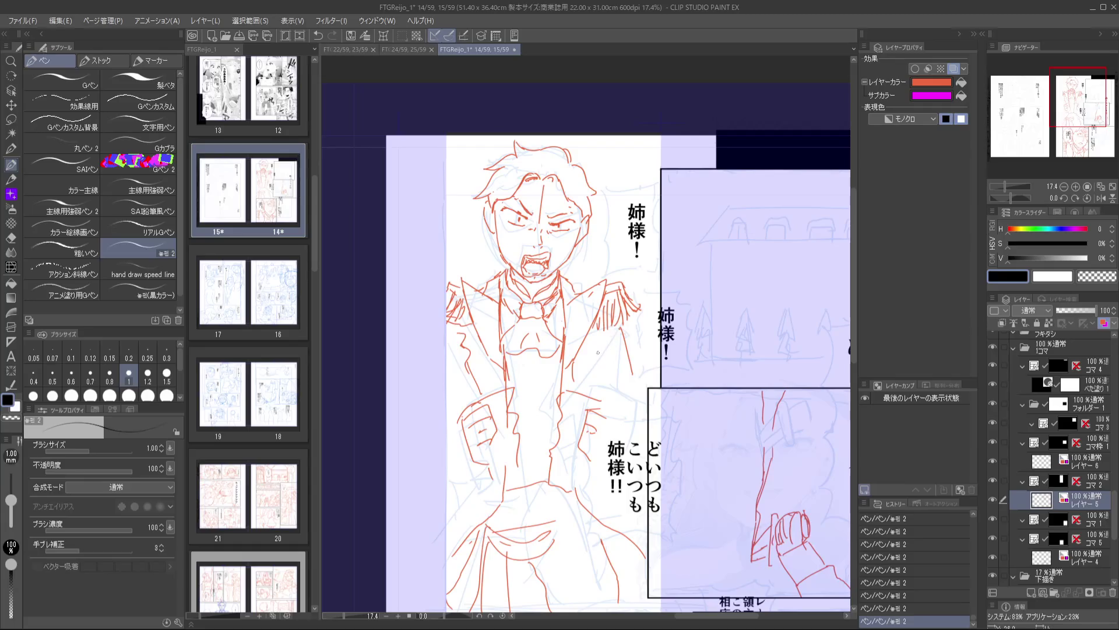
pyautogui.moveTo(628, 327); pyautogui.dragTo(651, 373)
pyautogui.press('e')
pyautogui.press('p')
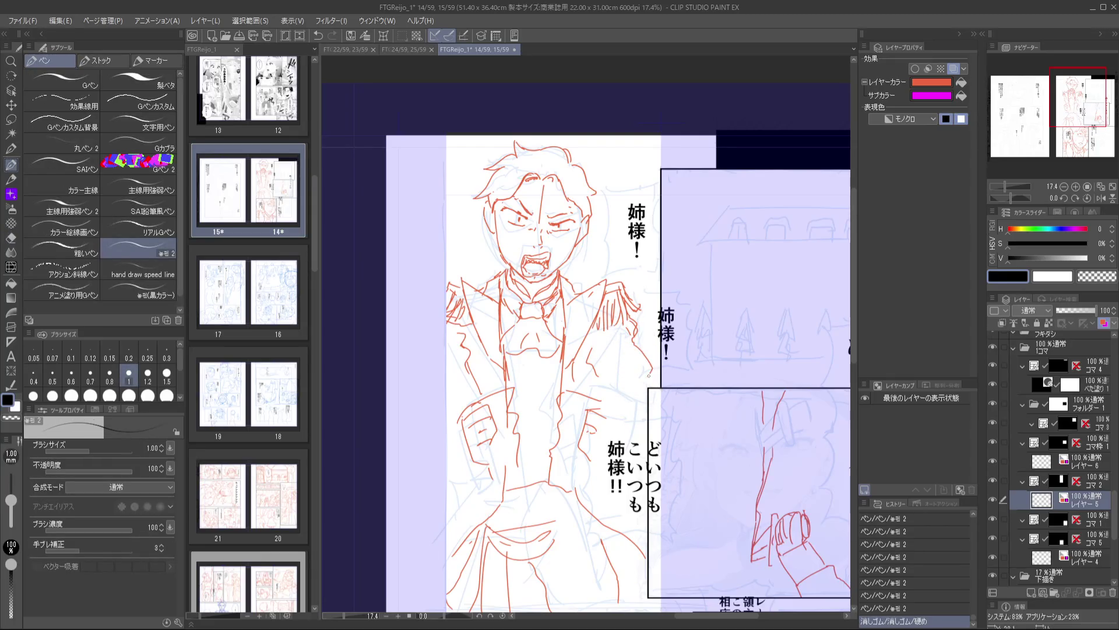
pyautogui.press('e')
pyautogui.moveTo(615, 335)
pyautogui.mouseDown()
pyautogui.moveTo(583, 379)
pyautogui.moveTo(593, 362)
pyautogui.moveTo(609, 389)
pyautogui.mouseUp()
pyautogui.press('p')
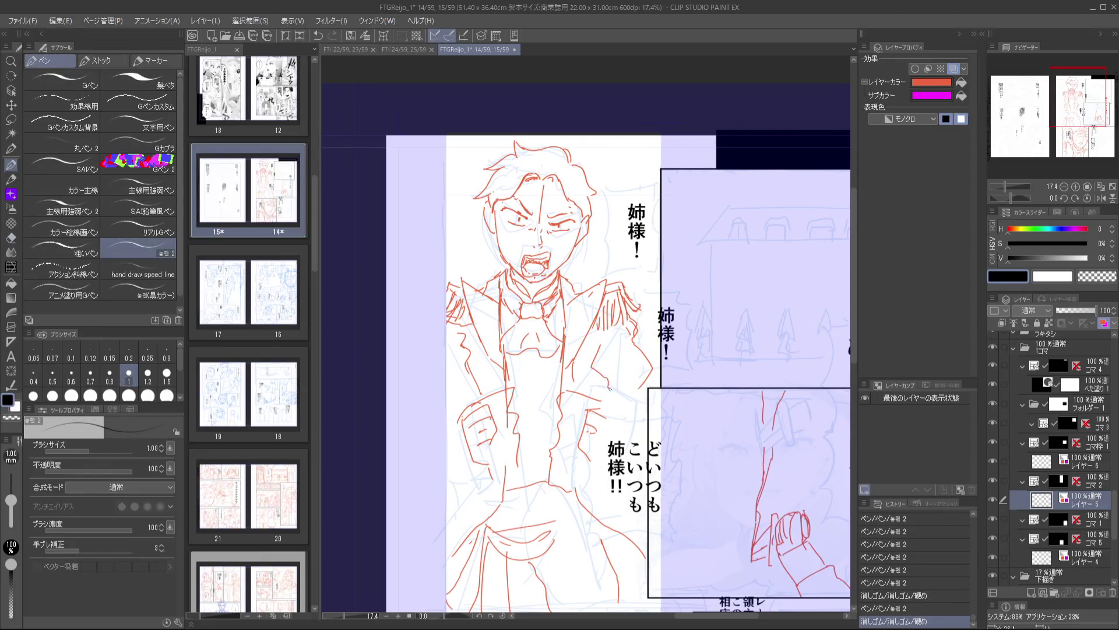
pyautogui.scroll(-1, 658, 349)
pyautogui.moveTo(729, 215)
pyautogui.mouseDown()
pyautogui.moveTo(659, 241)
pyautogui.moveTo(661, 350)
pyautogui.moveTo(668, 249)
pyautogui.mouseUp()
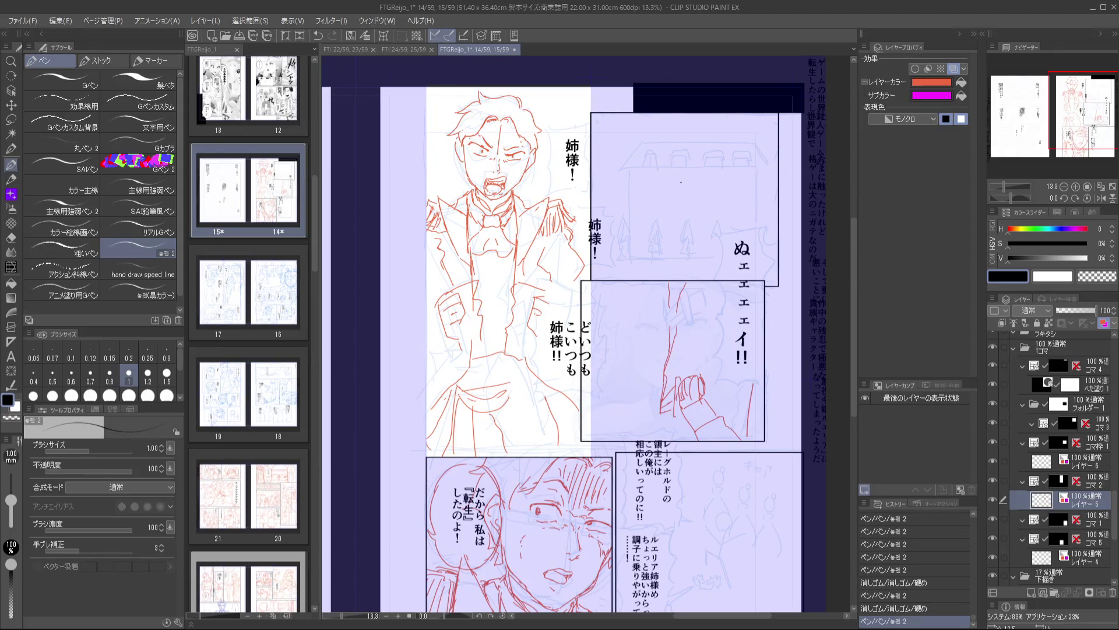
# Step: Pan and zoom out to 10.4% so the full left page shows beside the facing page
pyautogui.moveTo(519, 326); pyautogui.dragTo(572, 227)
pyautogui.scroll(-2, 576, 369)
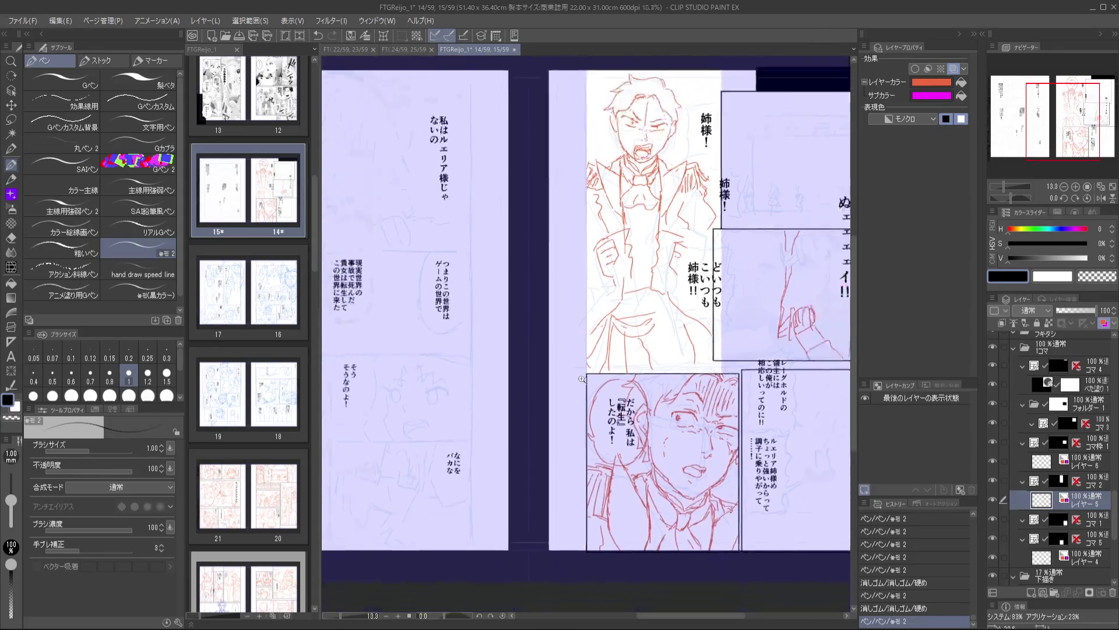
pyautogui.moveTo(532, 330)
pyautogui.mouseDown()
pyautogui.moveTo(606, 333)
pyautogui.moveTo(622, 392)
pyautogui.mouseUp()
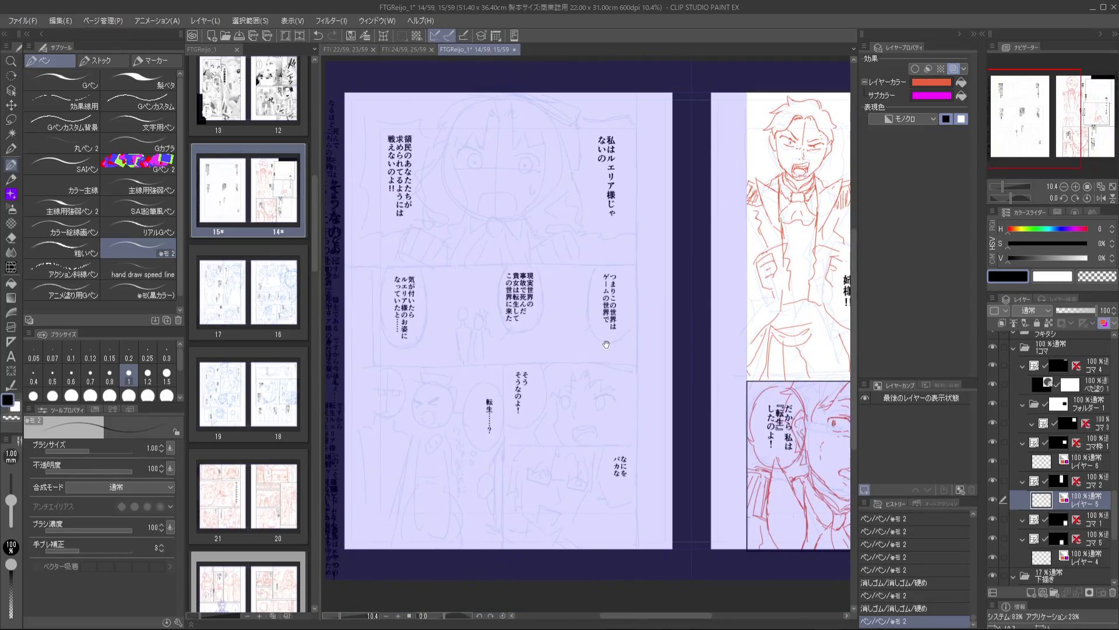
pyautogui.moveTo(584, 247); pyautogui.dragTo(586, 285)
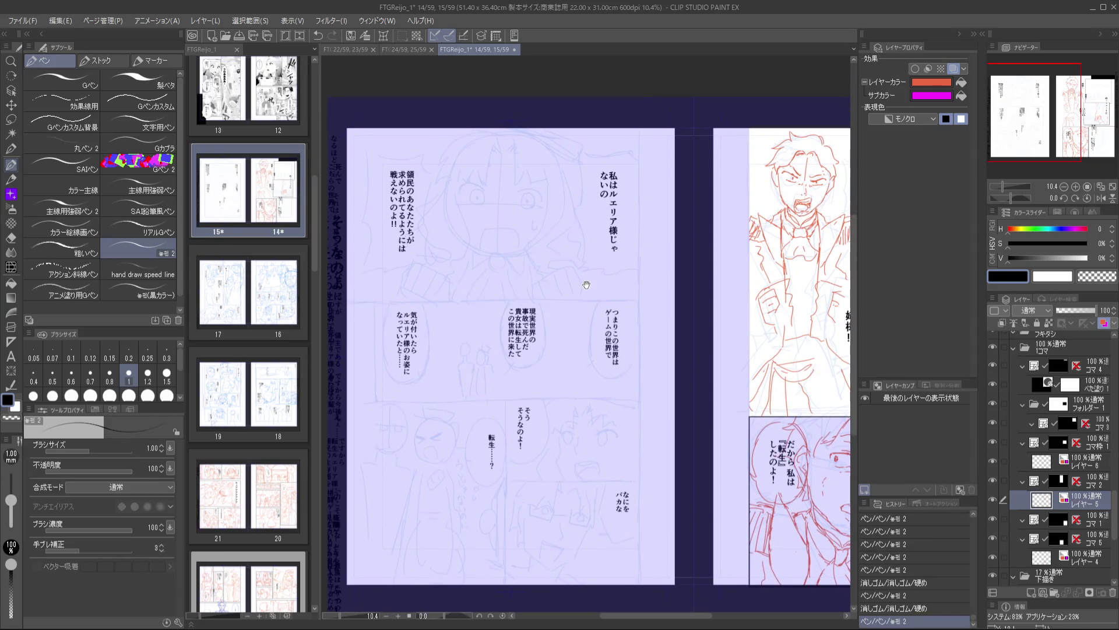
# Step: Paste the 1コマ single-panel frame material from the Material palette onto the page
pyautogui.moveTo(747, 303); pyautogui.dragTo(748, 306)
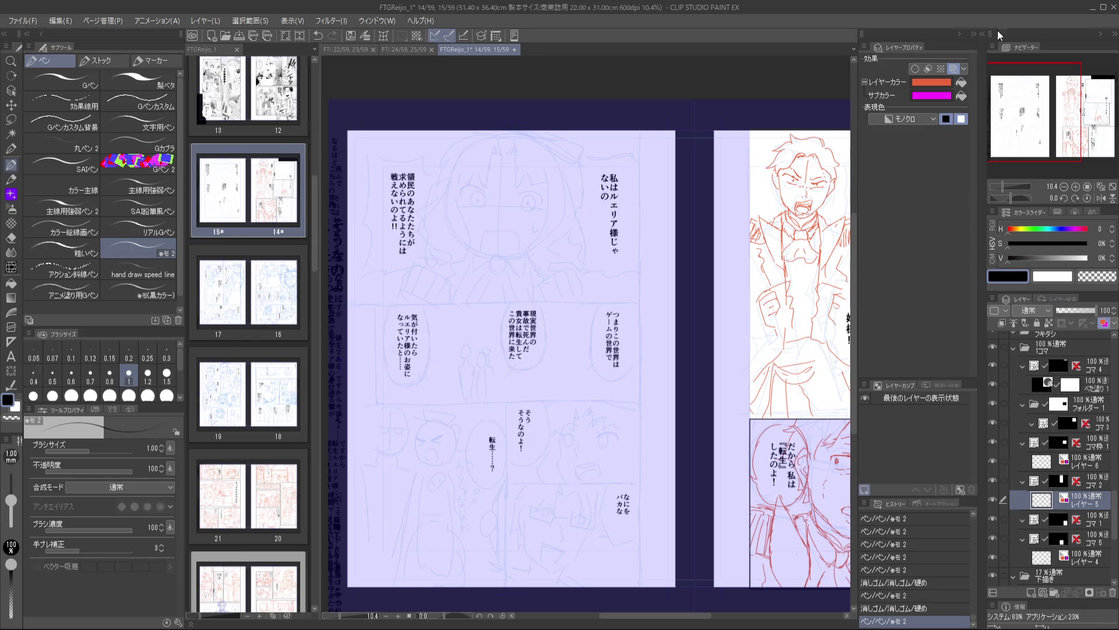
pyautogui.click(982, 34)
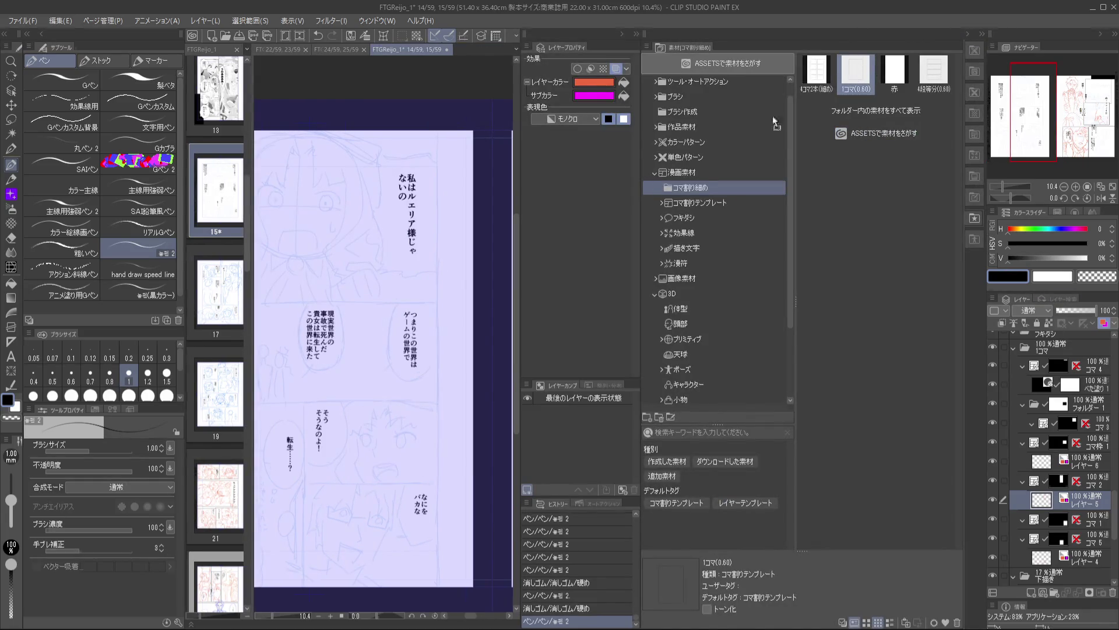
pyautogui.moveTo(313, 355); pyautogui.dragTo(313, 354)
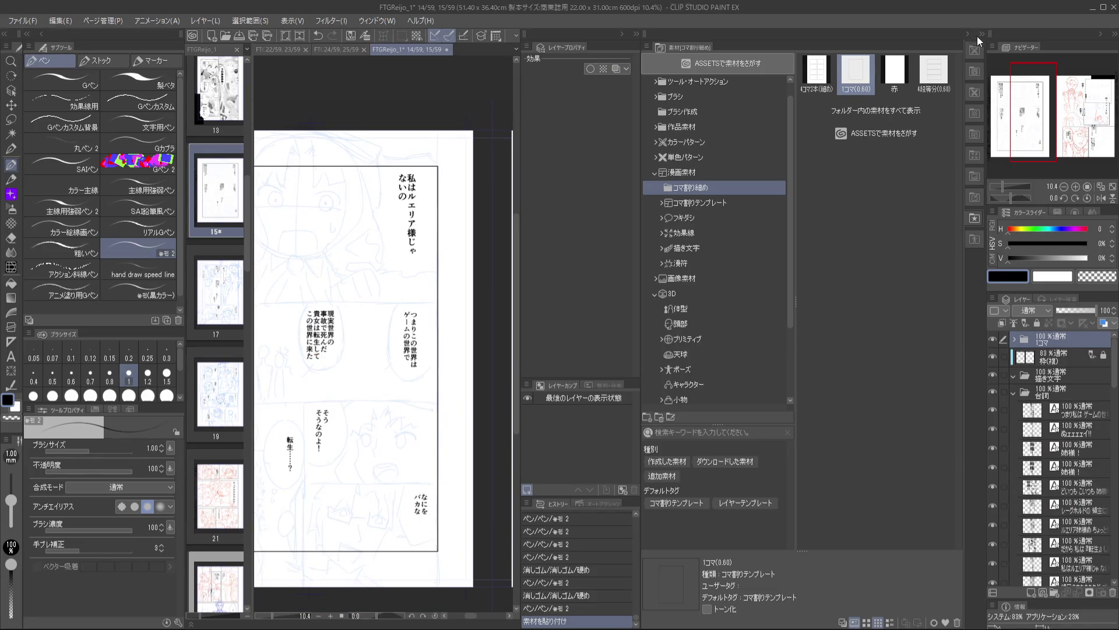
pyautogui.click(982, 34)
# Step: Move the コマ枠 1 layer out of its folder and delete the empty 1コマ folder
pyautogui.click(1014, 391)
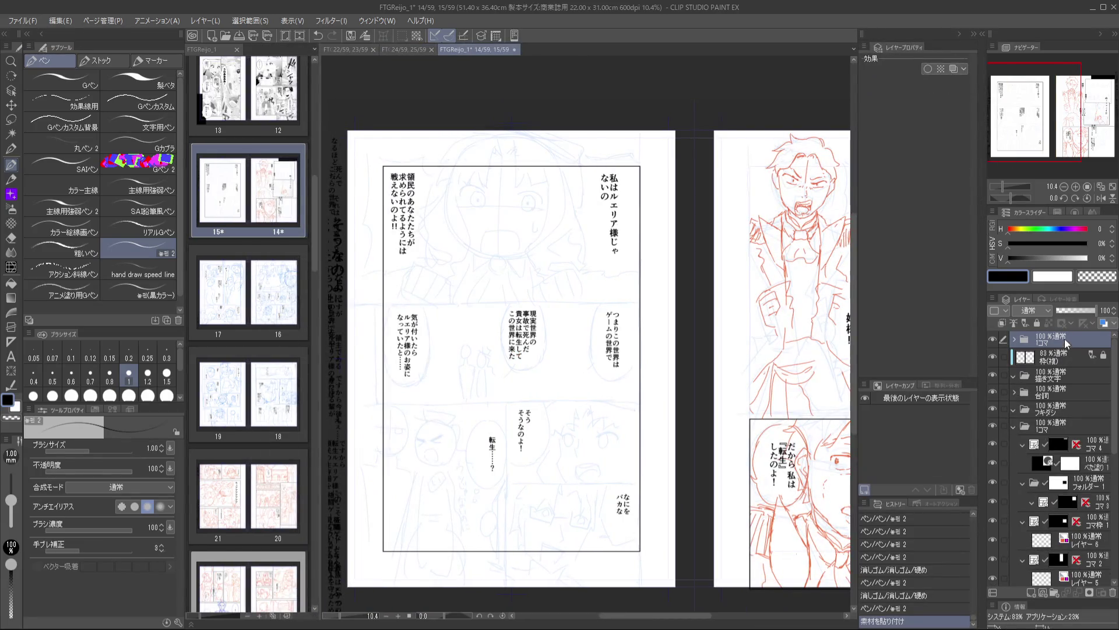
pyautogui.click(1016, 340)
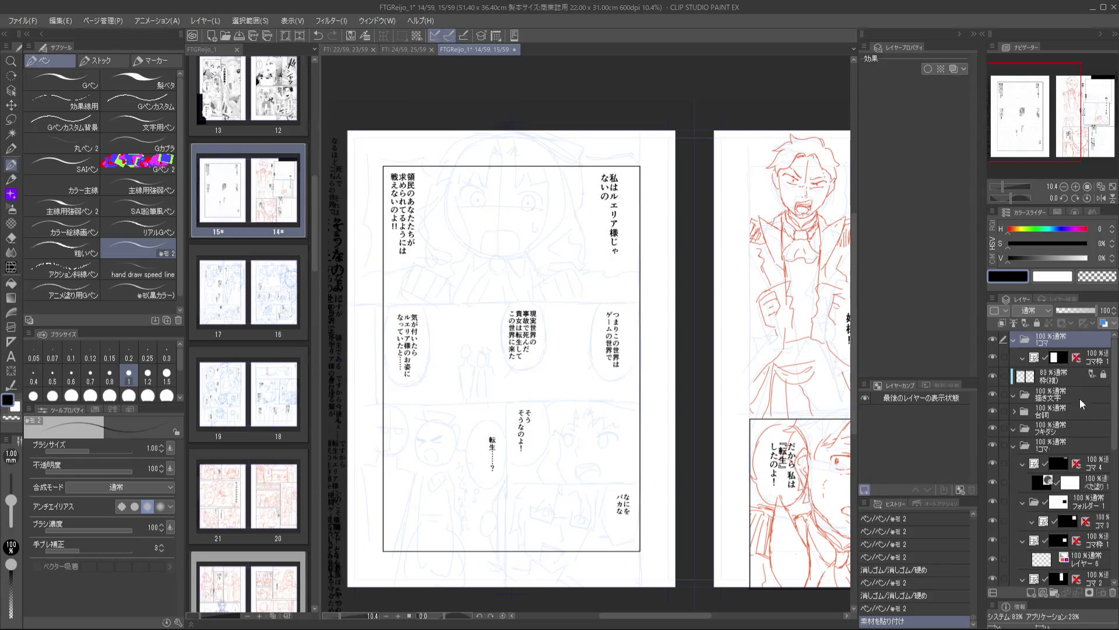
pyautogui.moveTo(1093, 355); pyautogui.dragTo(1069, 445)
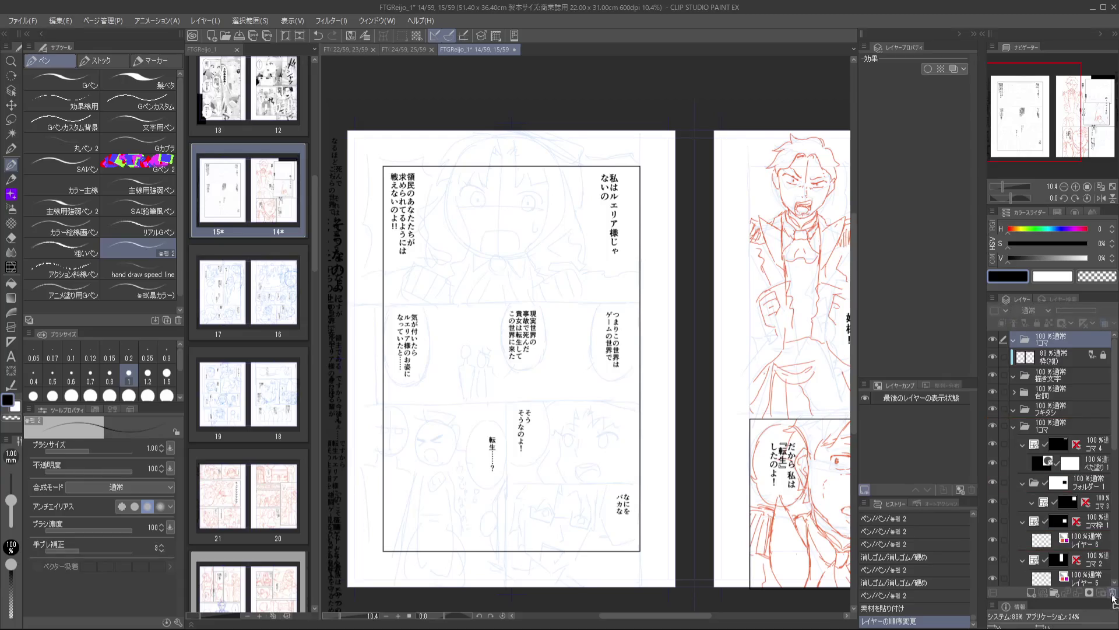
pyautogui.click(1104, 589)
pyautogui.click(1014, 411)
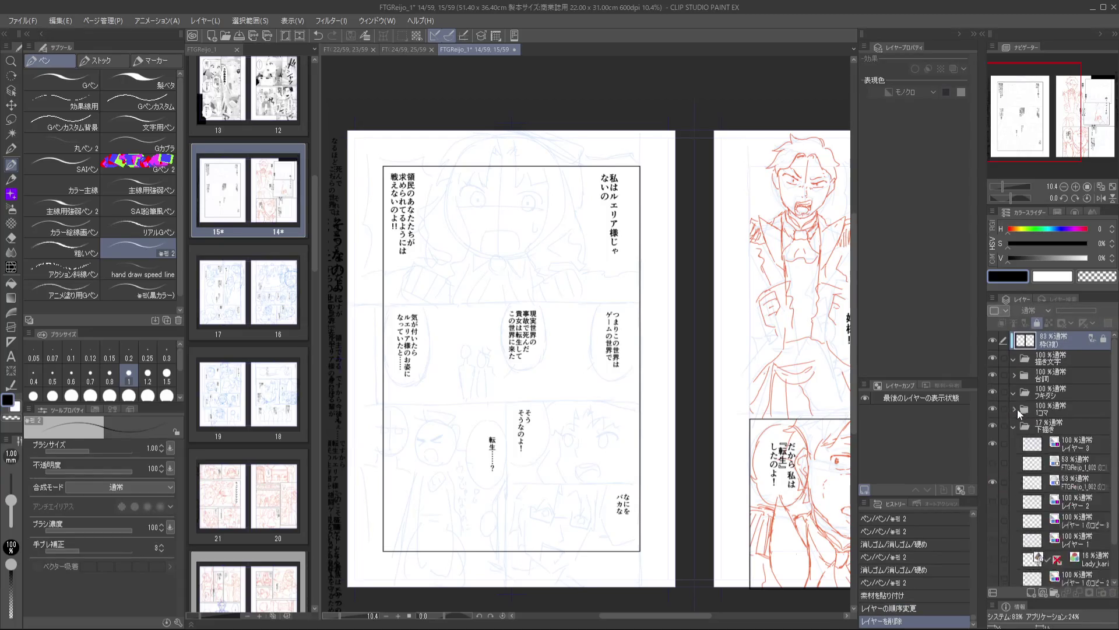
# Step: With the Object tool, drag the frame's left border outward toward the page edge
pyautogui.scroll(2, 644, 363)
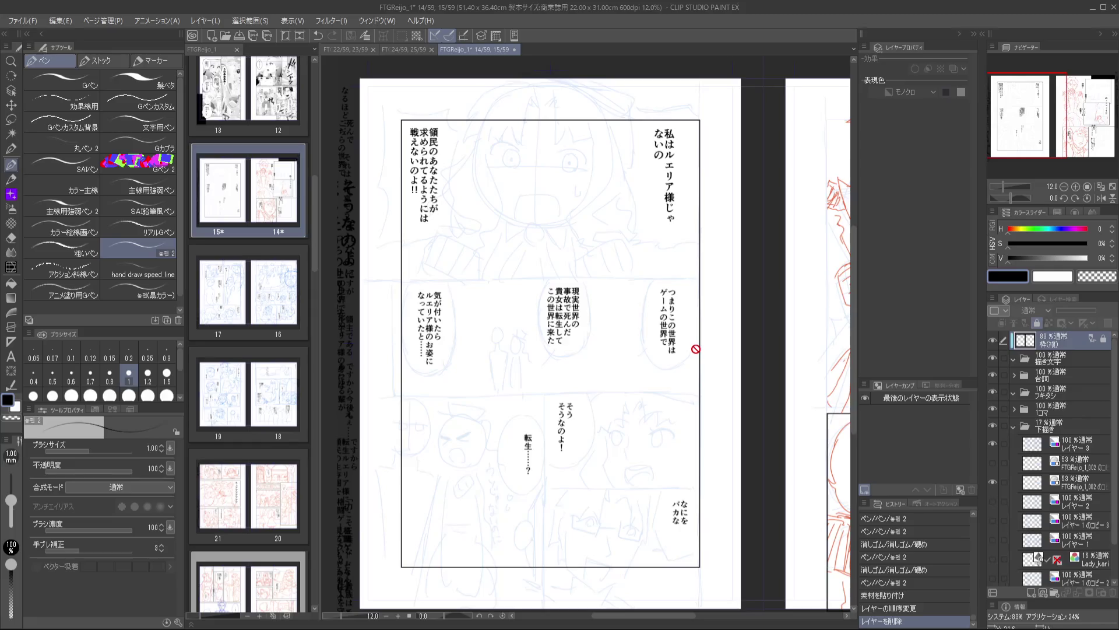
pyautogui.scroll(3, 494, 376)
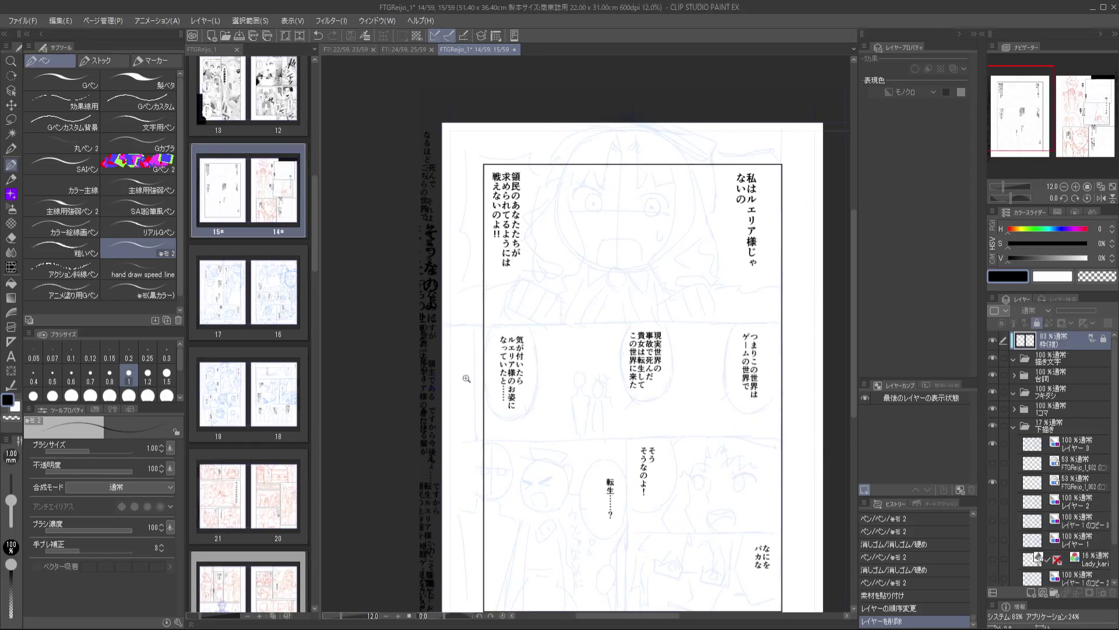
pyautogui.press('o')
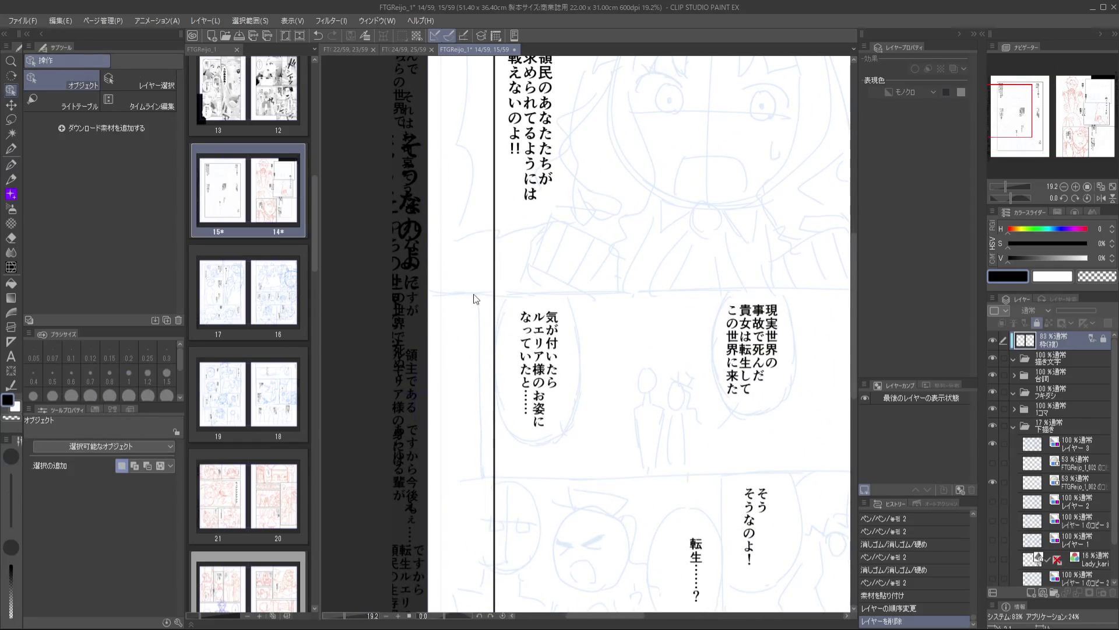
pyautogui.scroll(1, 511, 411)
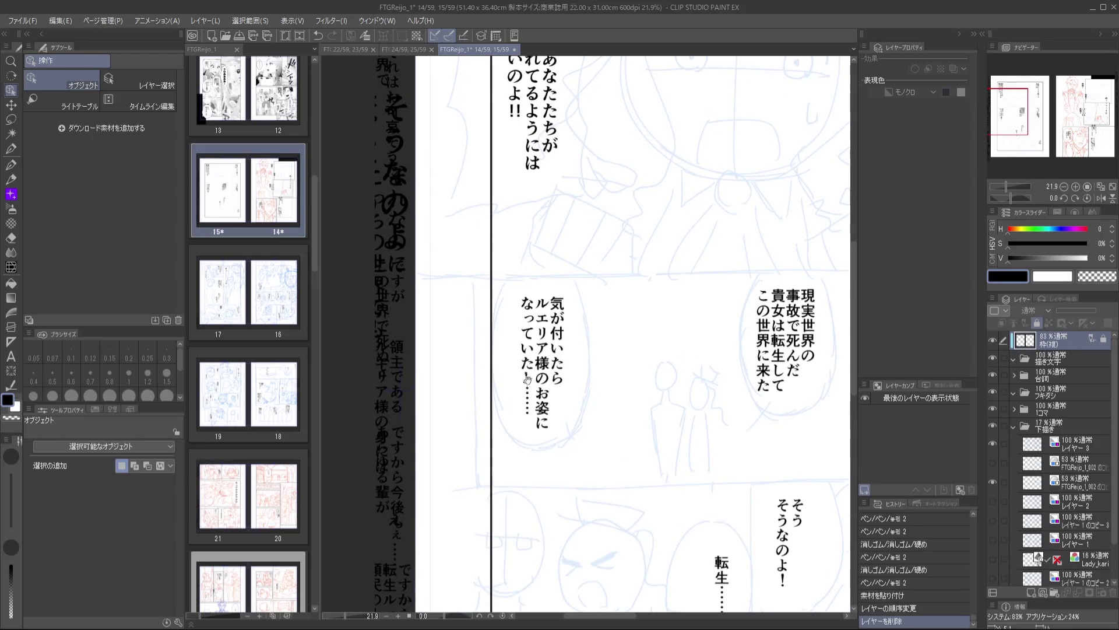
pyautogui.click(492, 394)
pyautogui.moveTo(492, 394)
pyautogui.mouseDown()
pyautogui.moveTo(411, 399)
pyautogui.moveTo(445, 362)
pyautogui.mouseUp()
pyautogui.scroll(-3, 445, 362)
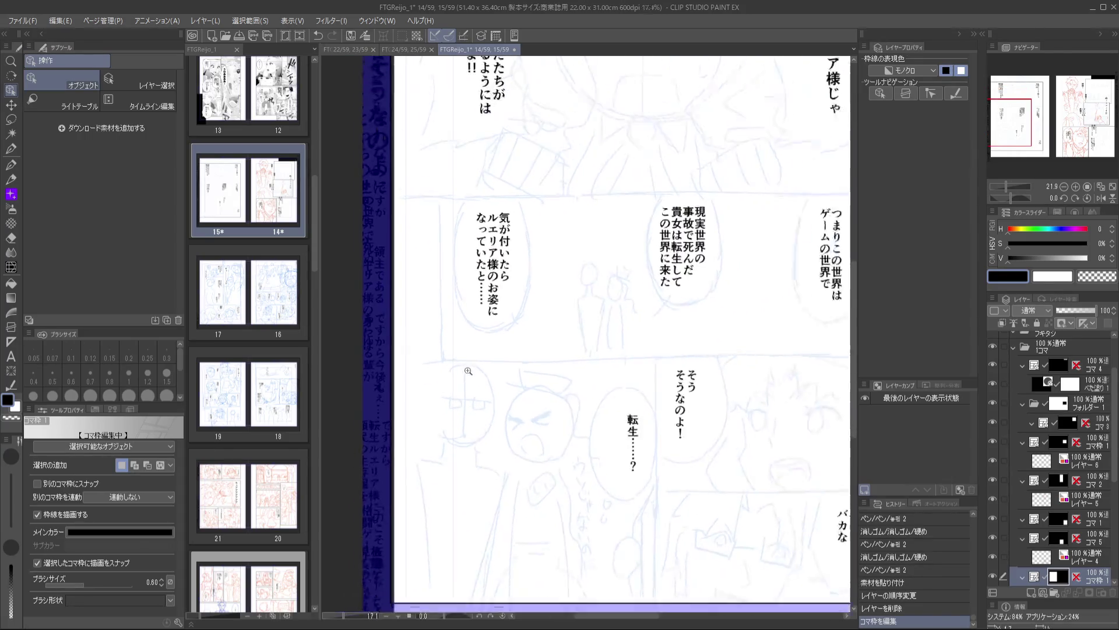
# Step: Drag the frame's bottom border down toward the page edge and nudge it slightly lower
pyautogui.moveTo(517, 424); pyautogui.dragTo(489, 320)
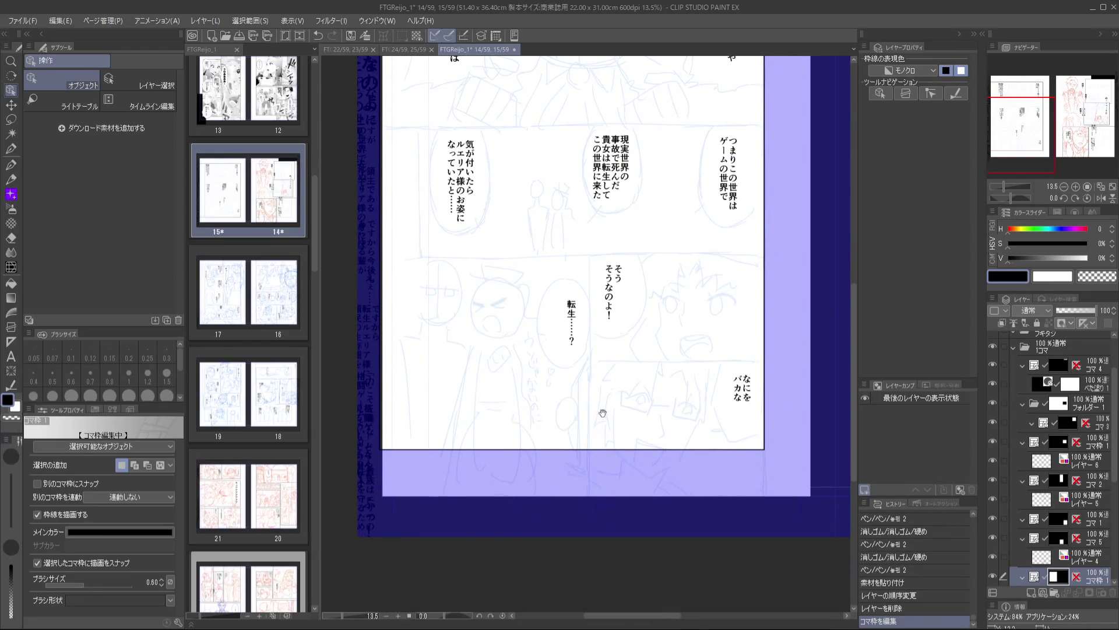
pyautogui.scroll(3, 615, 392)
pyautogui.moveTo(611, 399); pyautogui.dragTo(612, 482)
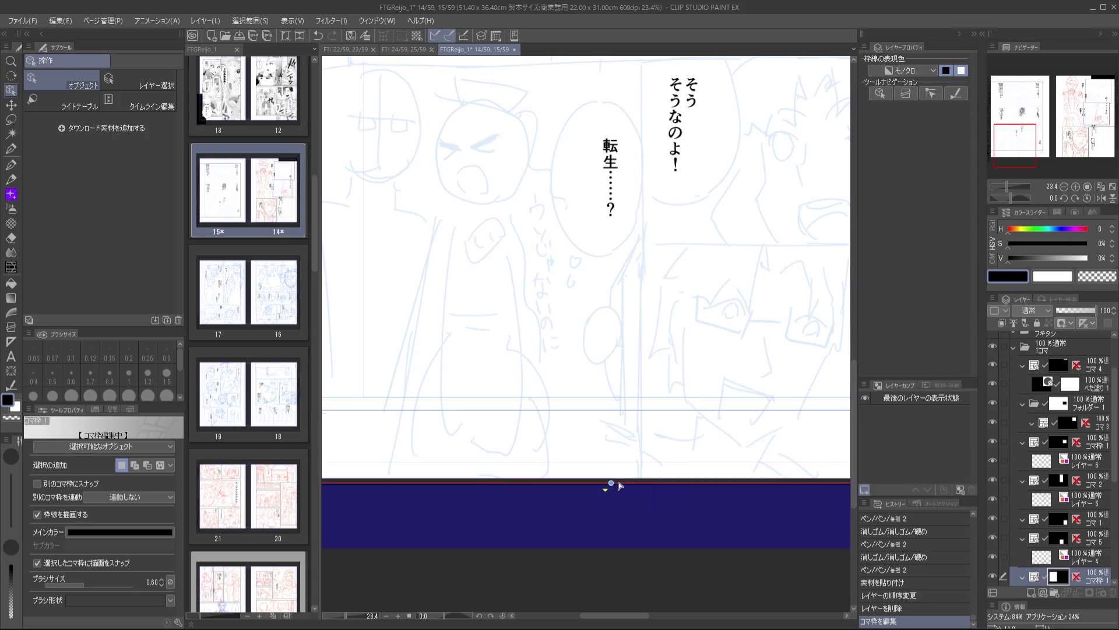
pyautogui.scroll(4, 612, 483)
pyautogui.moveTo(612, 468); pyautogui.dragTo(613, 474)
# Step: Raise the frame's top border higher toward the page edge
pyautogui.scroll(-4, 669, 395)
pyautogui.scroll(10, 644, 390)
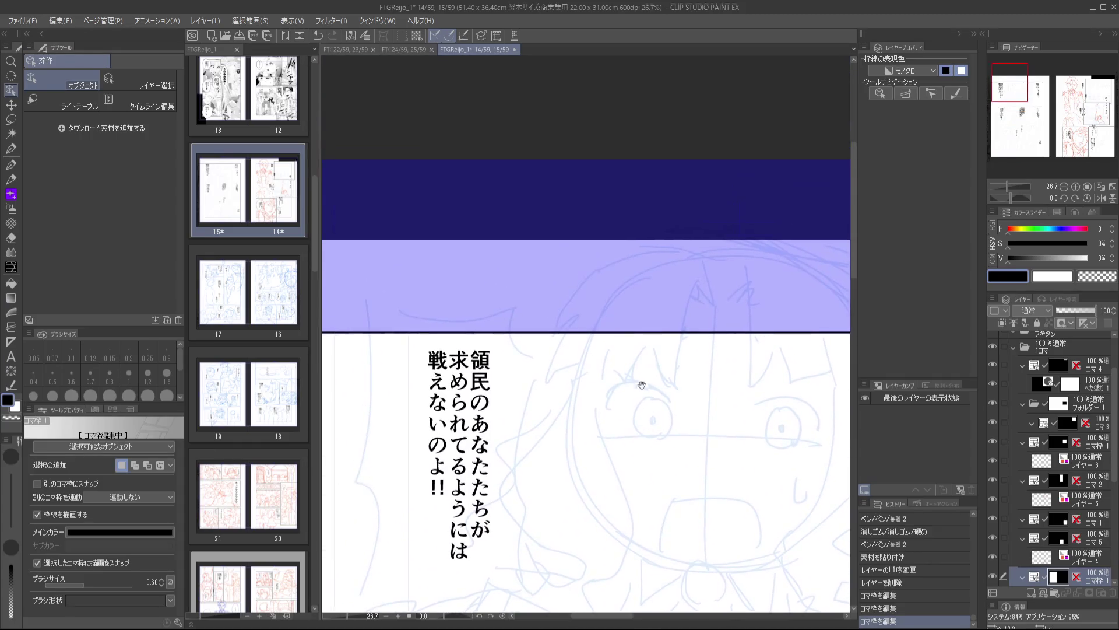
pyautogui.scroll(3, 644, 391)
pyautogui.moveTo(712, 428); pyautogui.dragTo(712, 330)
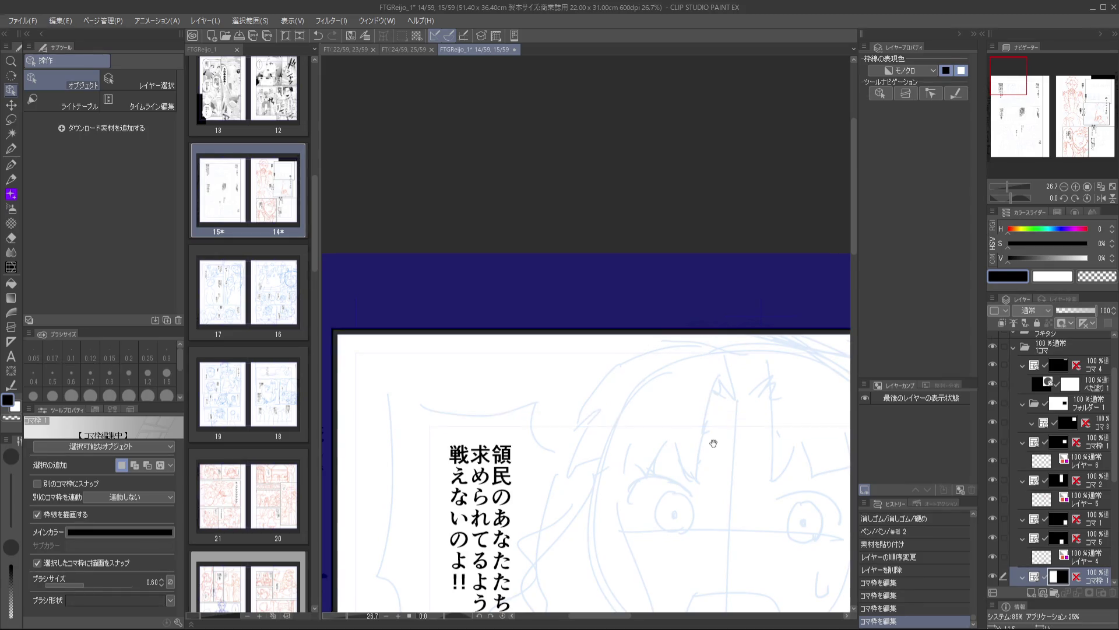
pyautogui.scroll(-2, 674, 350)
pyautogui.moveTo(669, 360)
pyautogui.mouseDown()
pyautogui.moveTo(622, 304)
pyautogui.moveTo(591, 237)
pyautogui.moveTo(612, 232)
pyautogui.mouseUp()
pyautogui.click(10, 327)
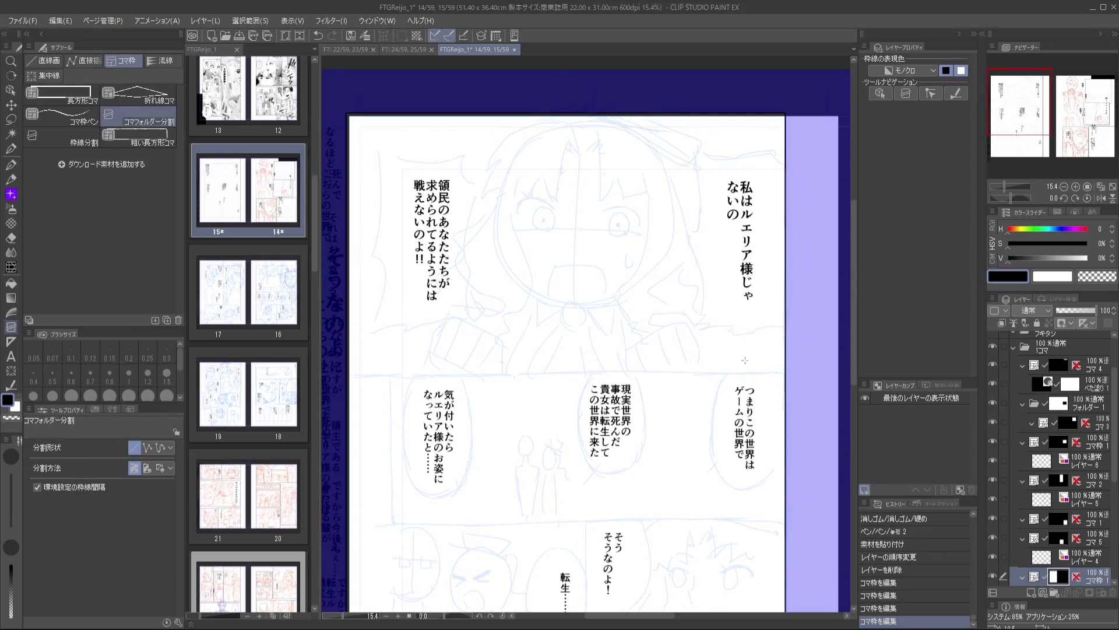
# Step: Cut the frame horizontally below the top panel and below the middle dialogue, making three panels
pyautogui.moveTo(791, 374); pyautogui.dragTo(771, 371)
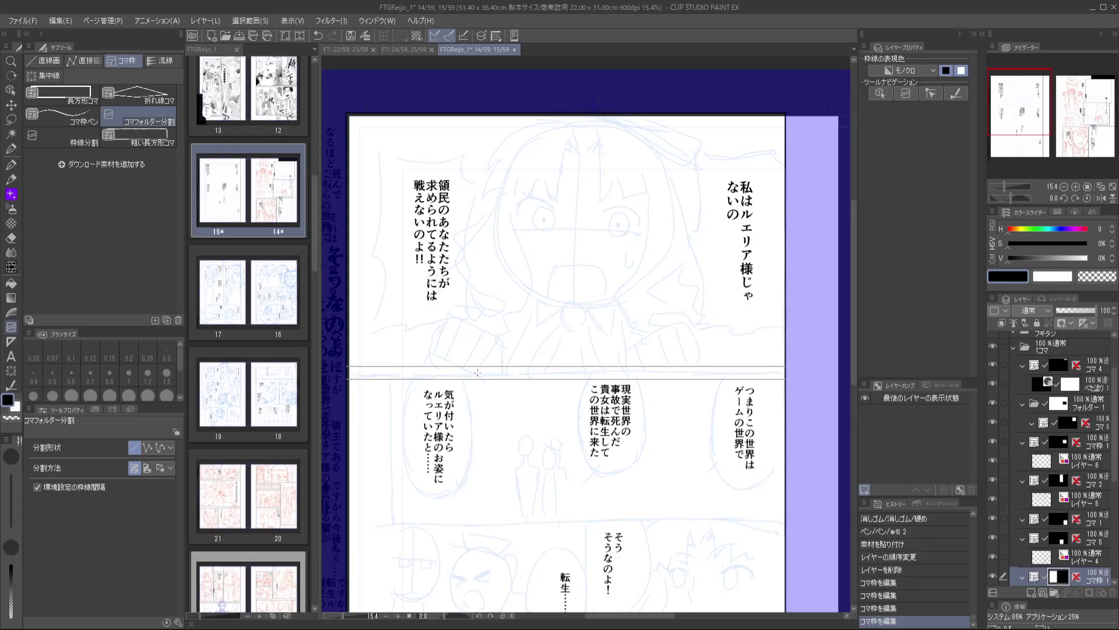
pyautogui.moveTo(478, 372); pyautogui.dragTo(478, 372)
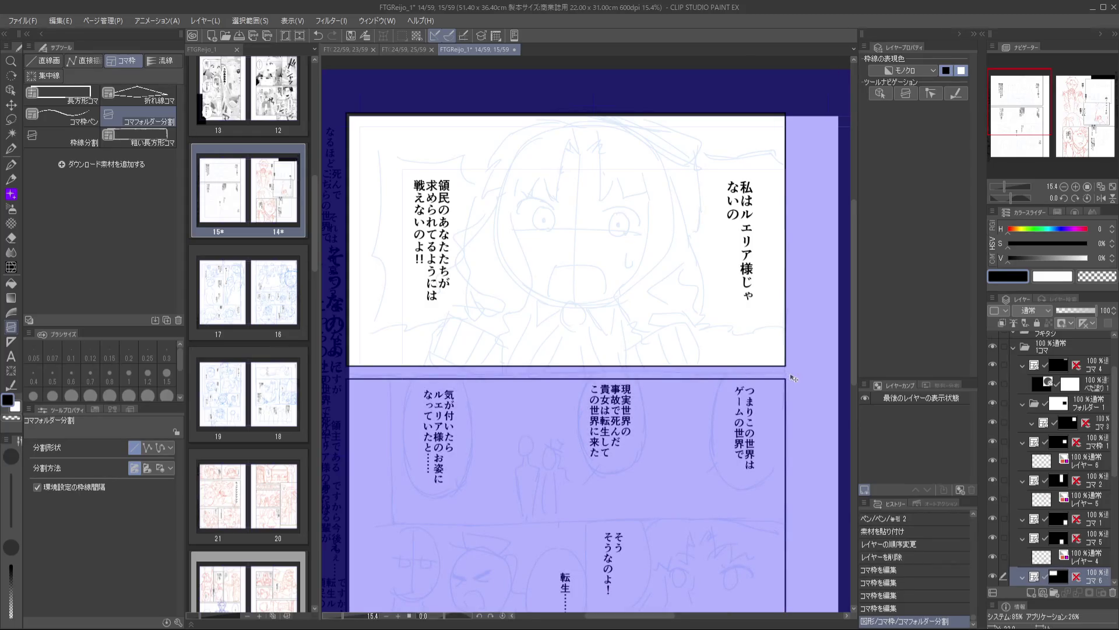
pyautogui.hotkey('ctrl', 'z')
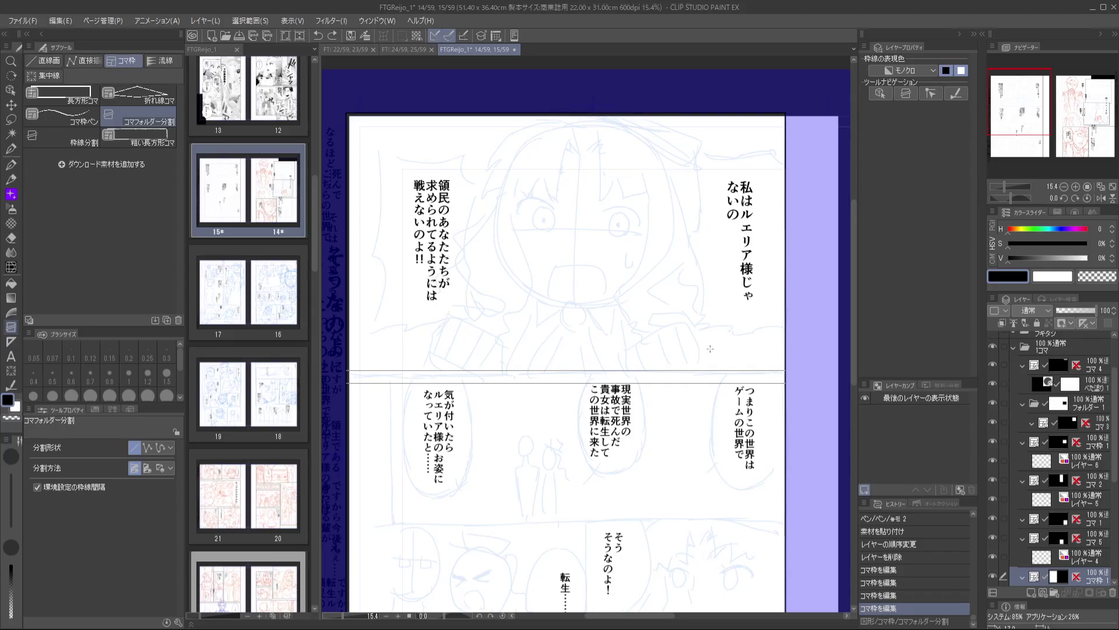
pyautogui.hotkey('ctrl', 'y')
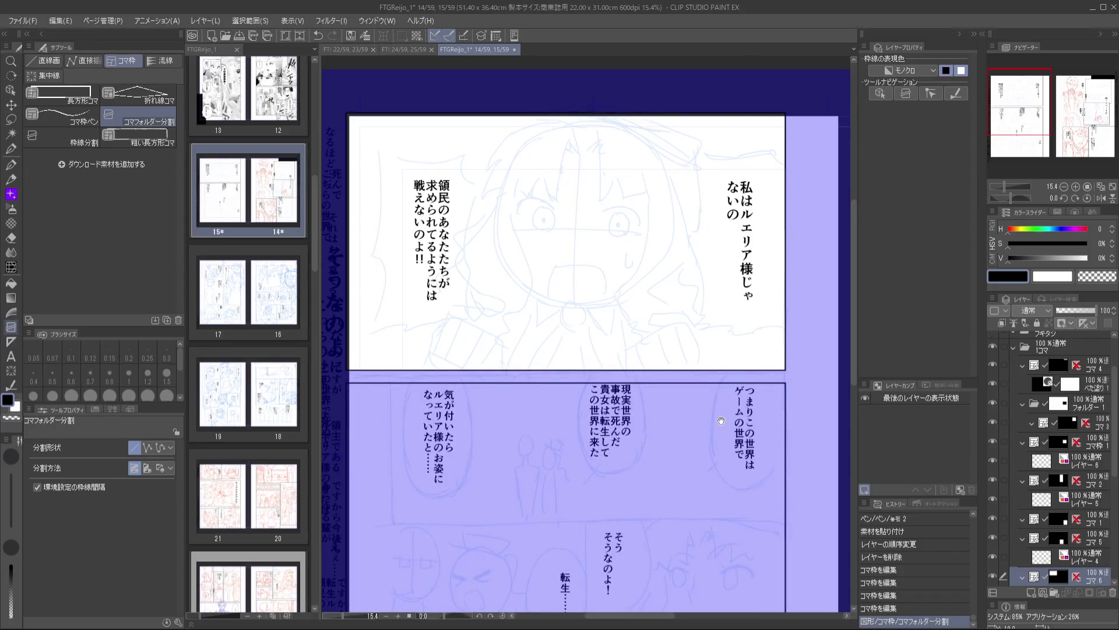
pyautogui.moveTo(720, 418); pyautogui.dragTo(733, 333)
pyautogui.moveTo(804, 433); pyautogui.dragTo(664, 428)
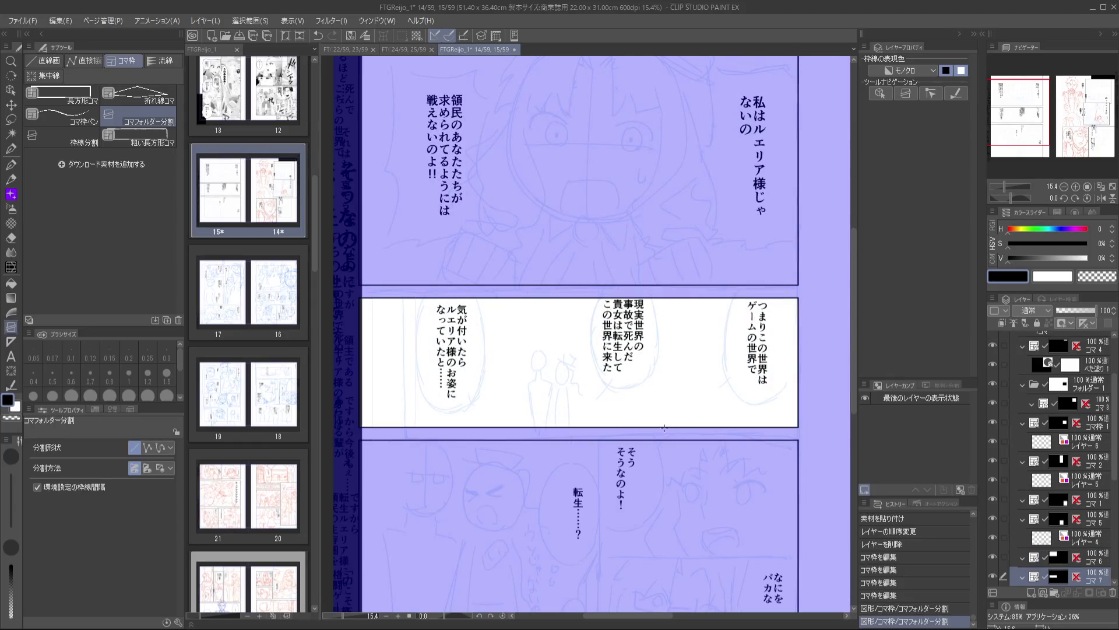